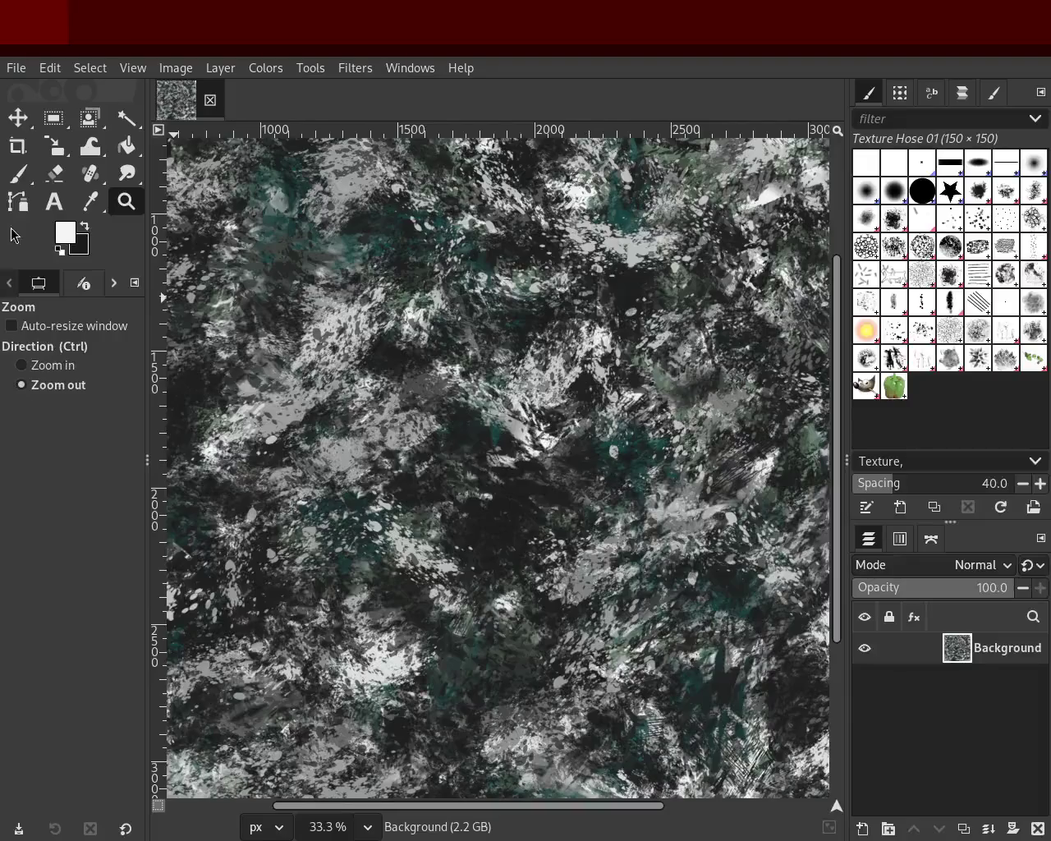
Step: Zoom in and out to inspect the whole rocky texture and its close-up detail
ctrl+click(450, 371)
click(450, 372)
click(484, 394)
click(484, 395)
click(484, 394)
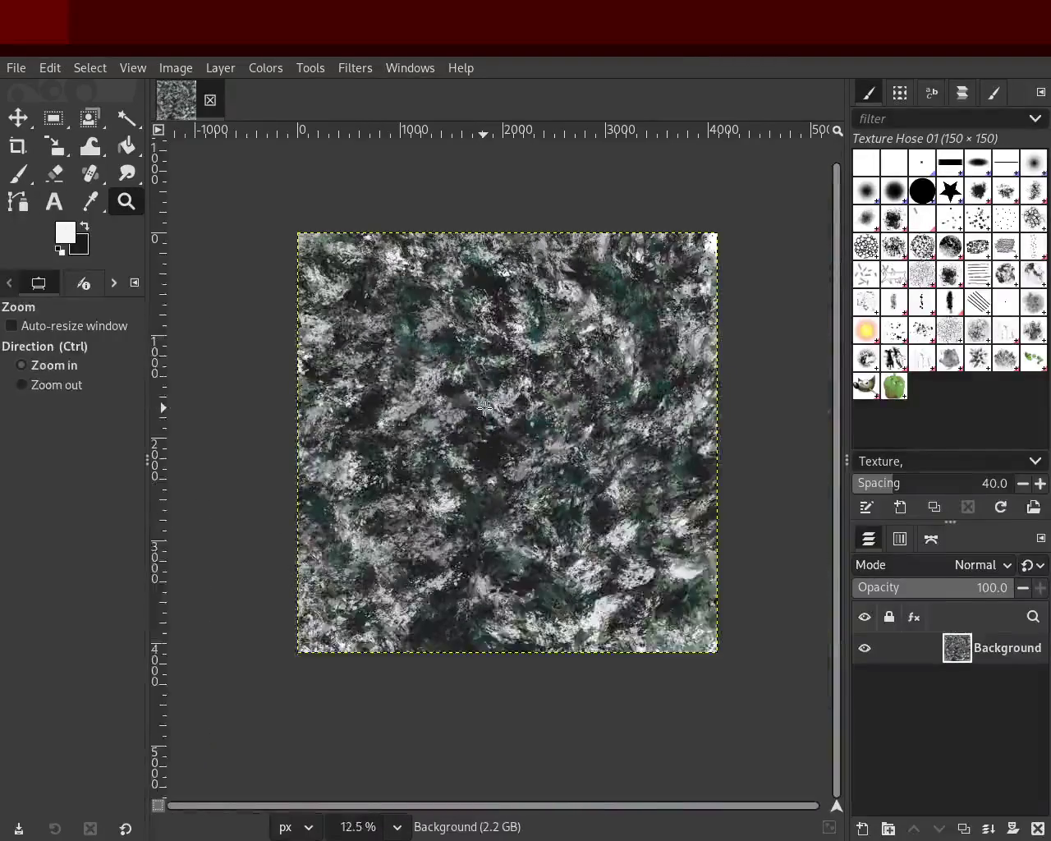
ctrl+click(508, 408)
ctrl+click(508, 408)
ctrl+click(518, 402)
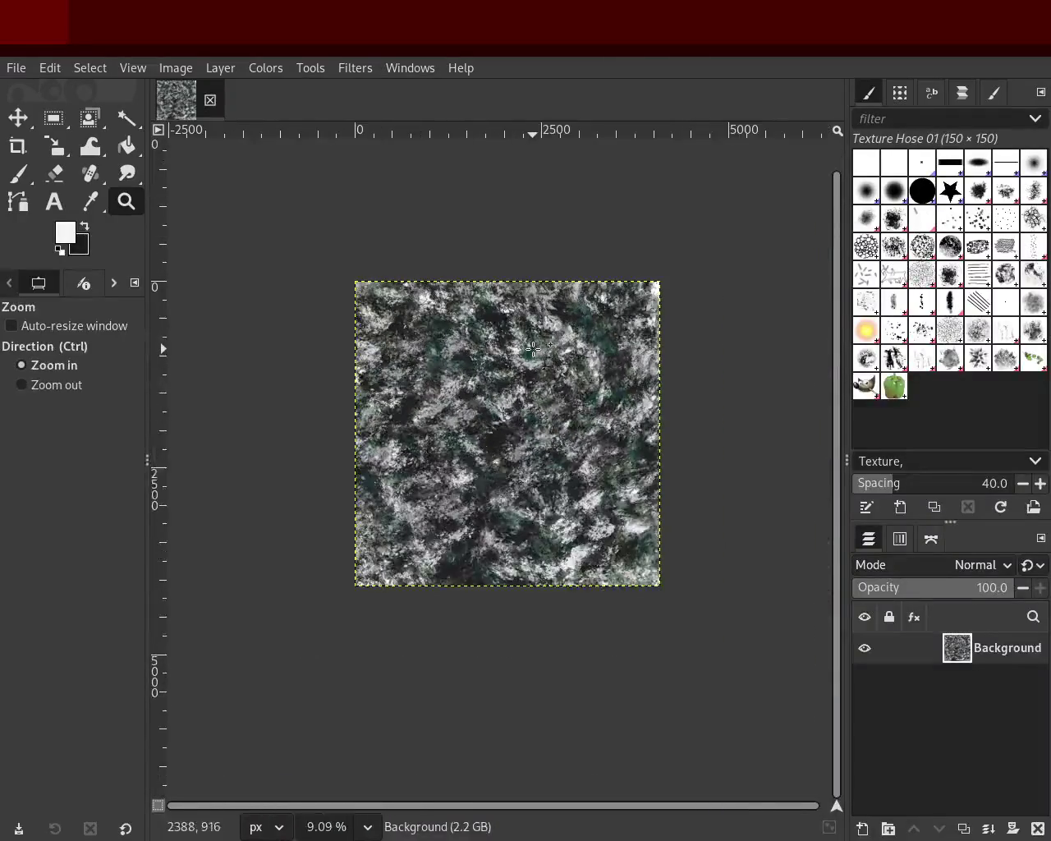
click(526, 377)
click(529, 361)
click(534, 351)
ctrl+click(534, 351)
ctrl+click(517, 401)
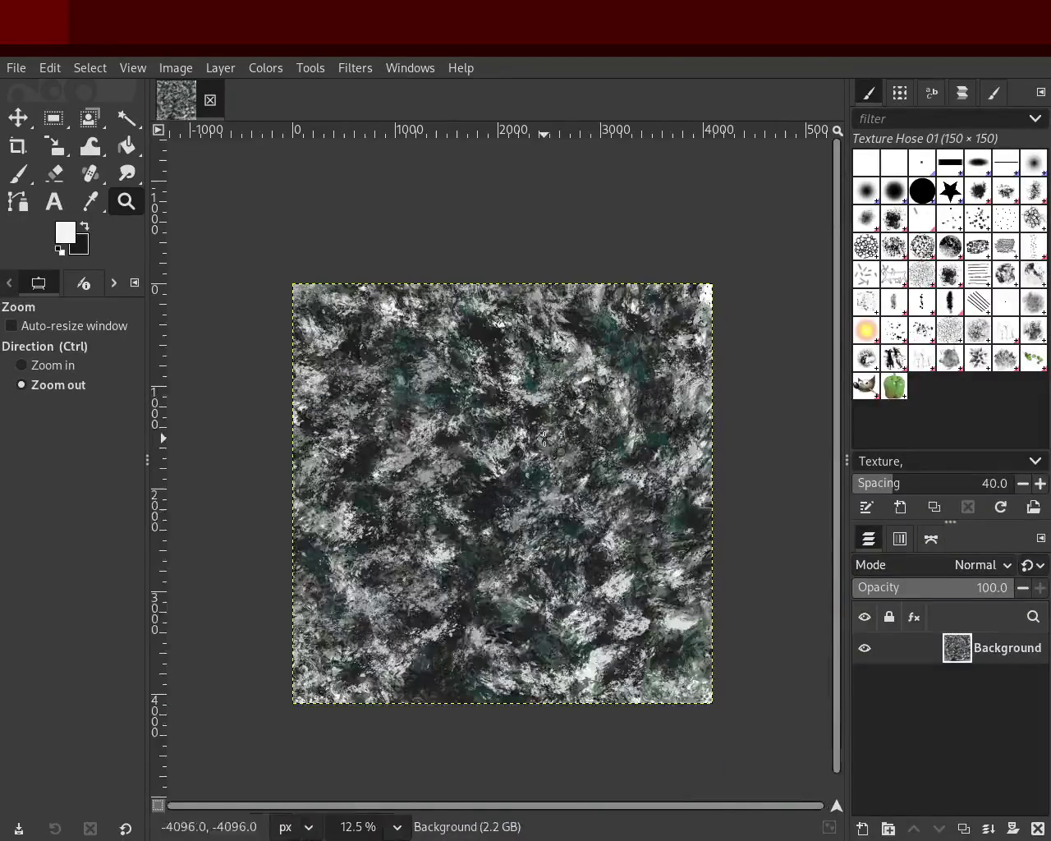
click(484, 546)
click(484, 546)
ctrl+click(483, 546)
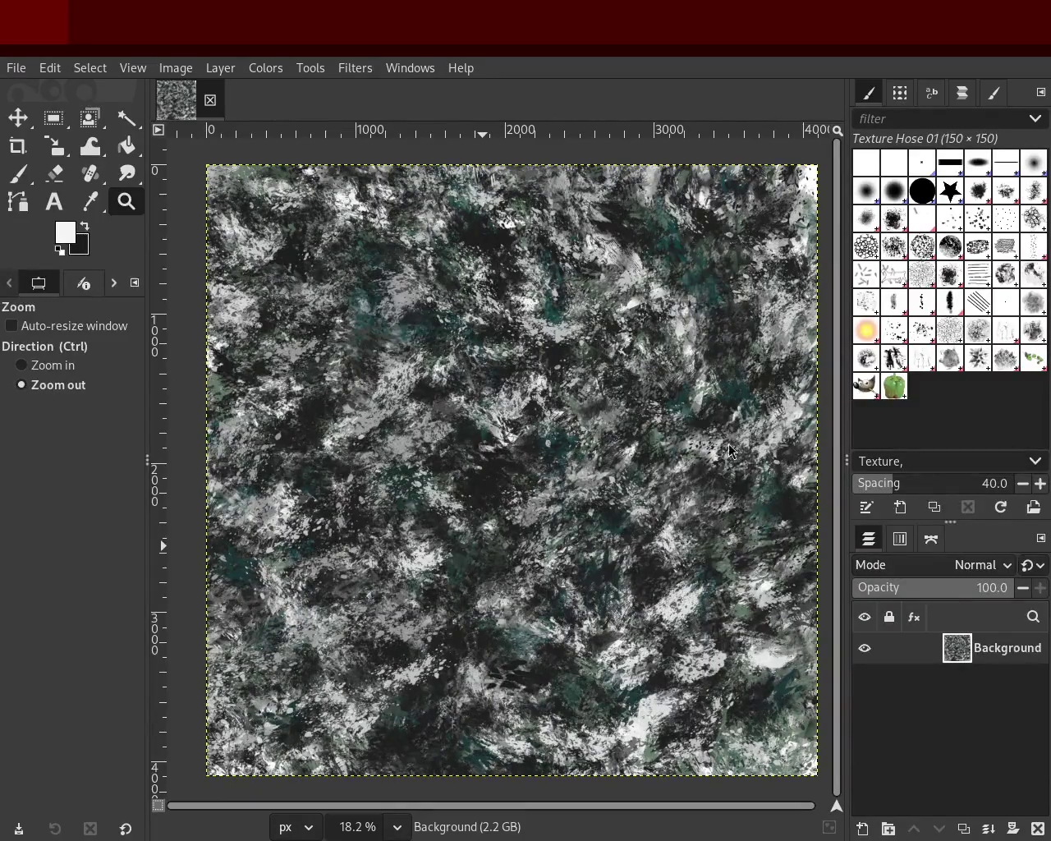
click(566, 534)
click(563, 522)
click(560, 513)
click(555, 501)
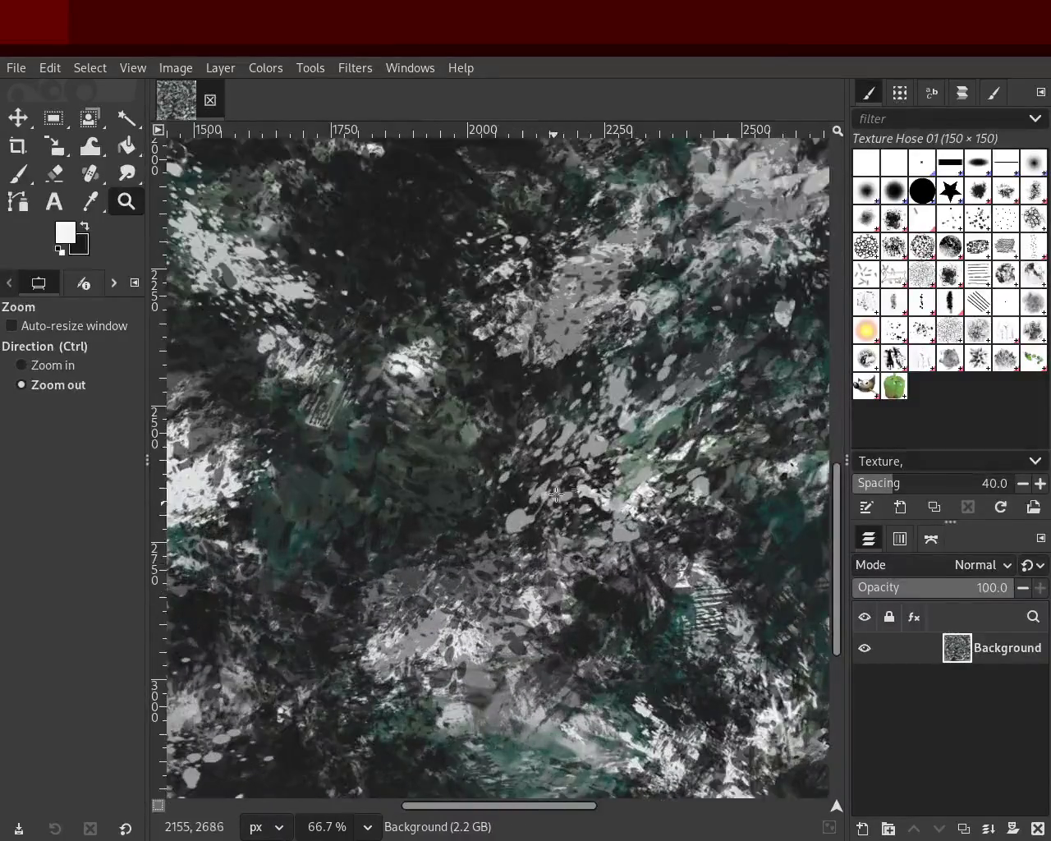
ctrl+click(557, 487)
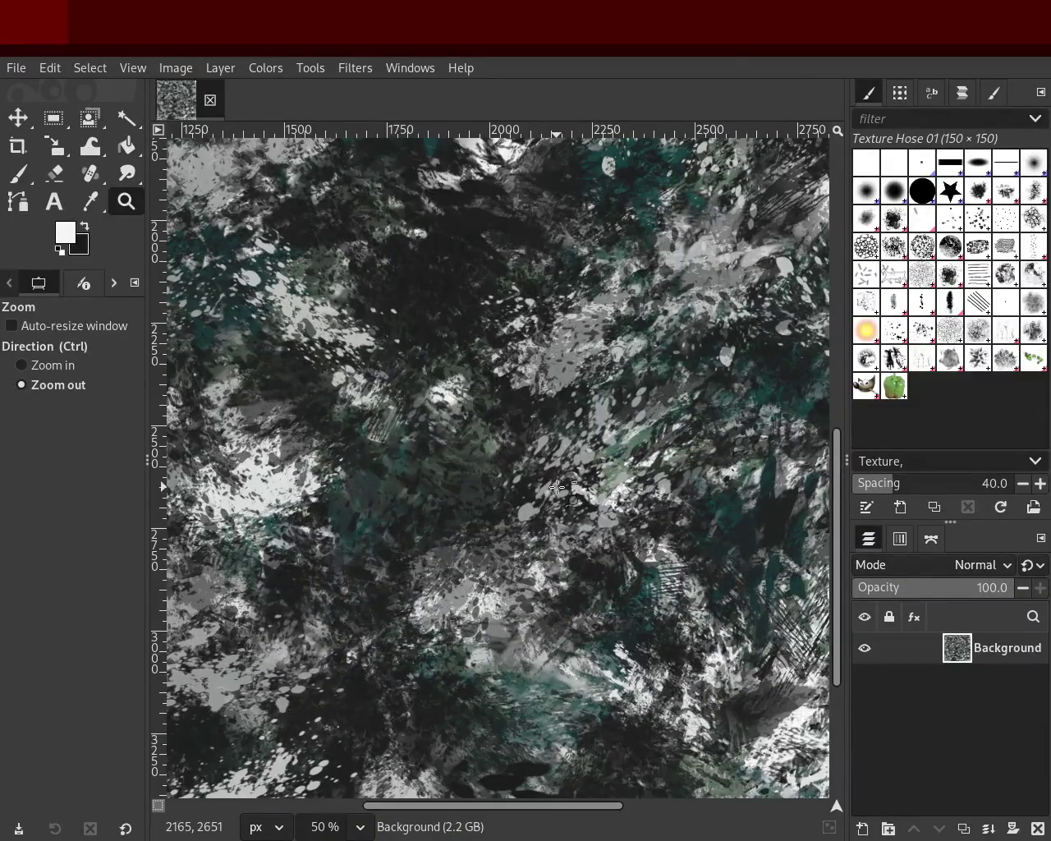
ctrl+click(557, 488)
ctrl+click(556, 488)
ctrl+click(557, 488)
click(503, 237)
click(501, 234)
ctrl+click(501, 234)
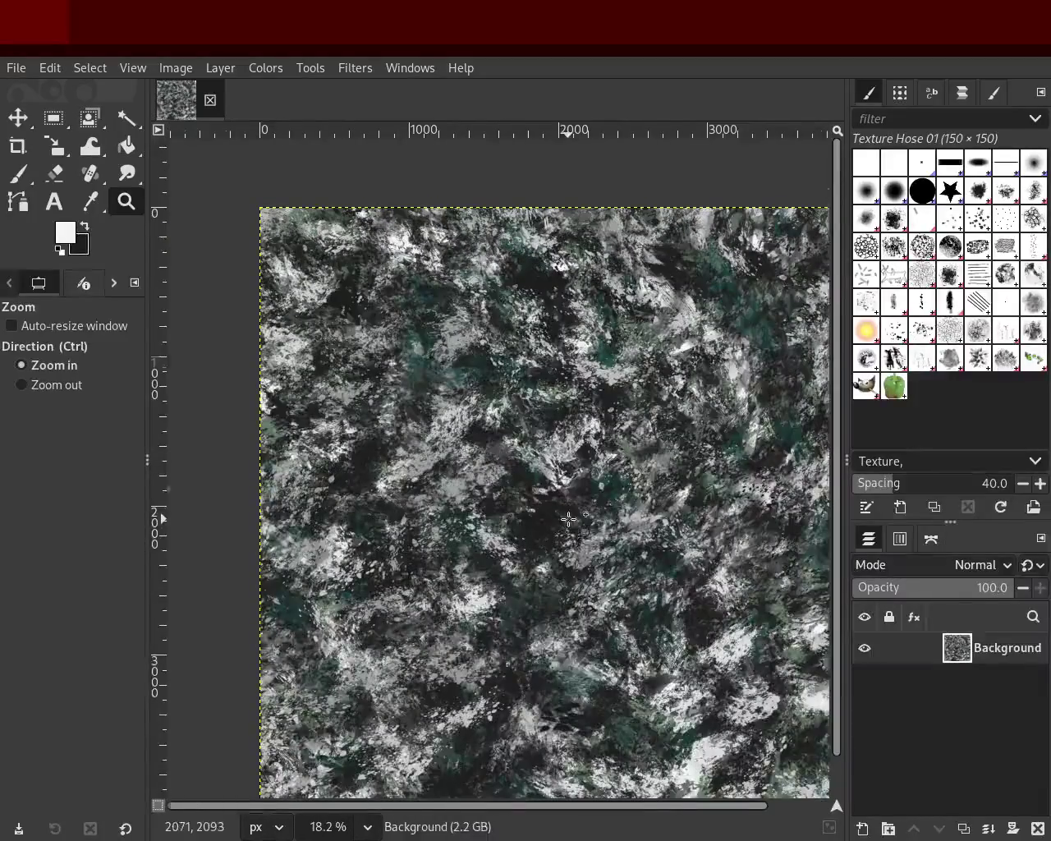
double_click(570, 663)
ctrl+double_click(633, 693)
click(638, 649)
click(638, 649)
click(638, 649)
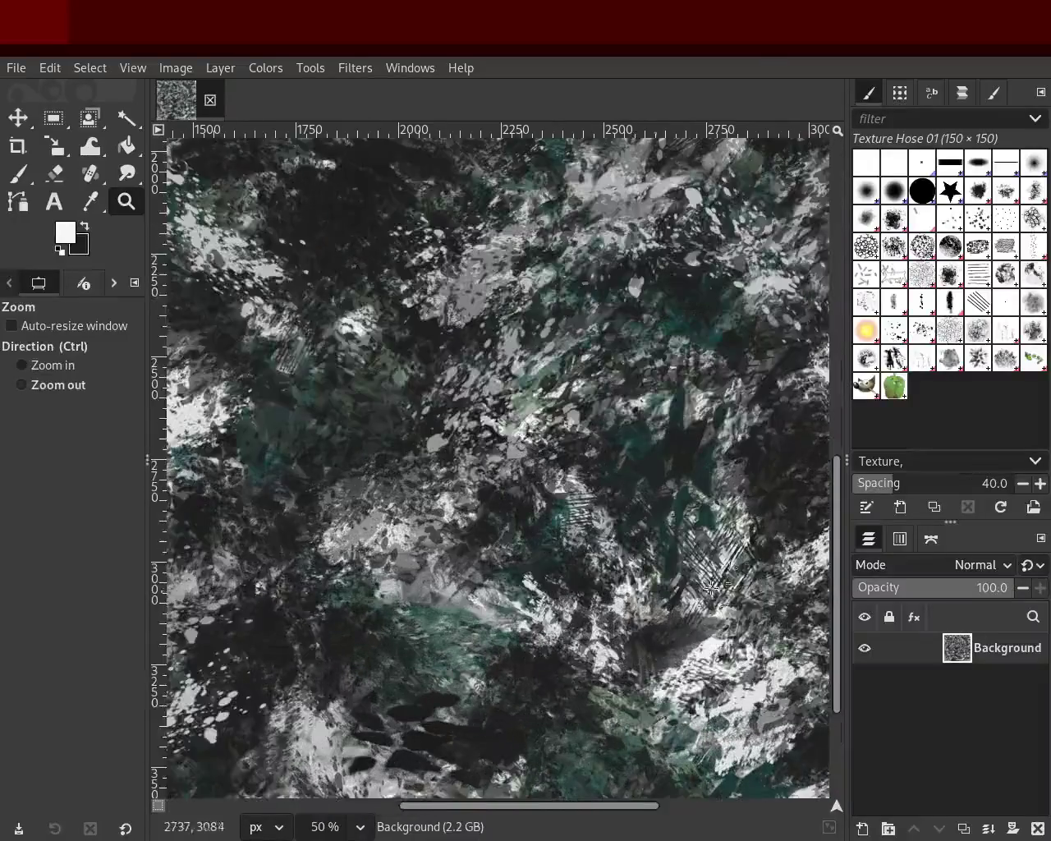
click(625, 490)
ctrl+double_click(591, 509)
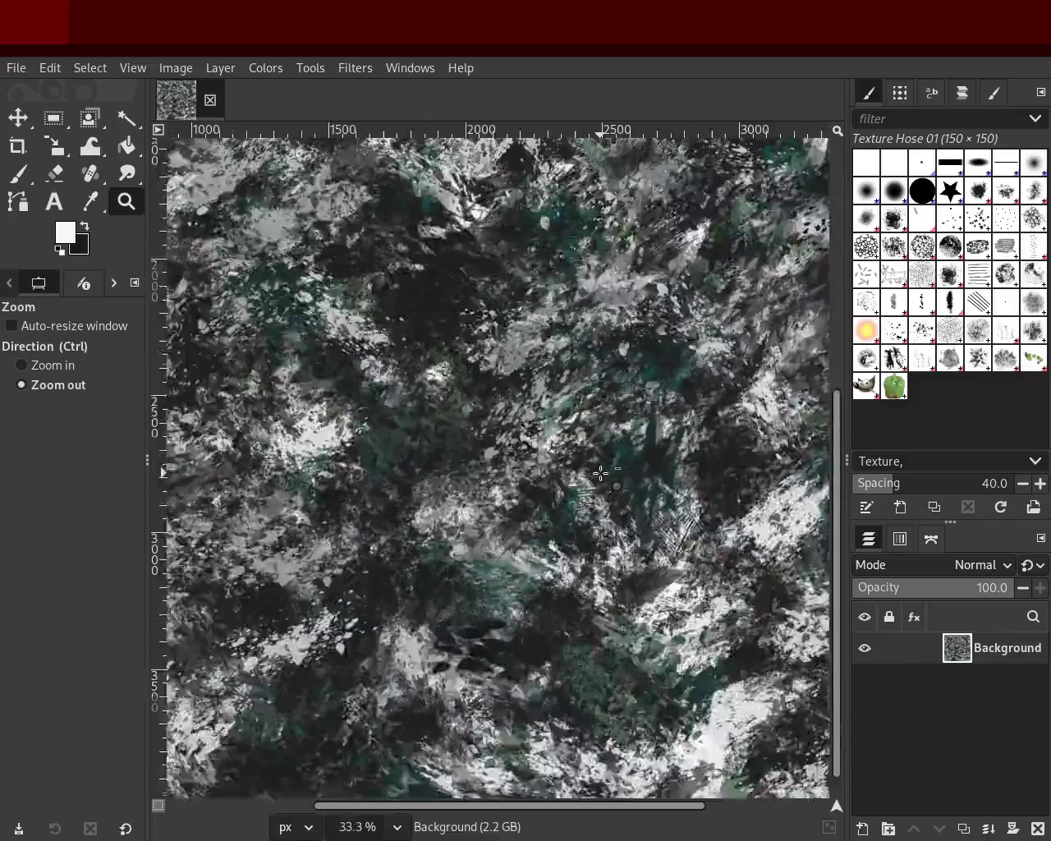
double_click(522, 565)
ctrl+click(522, 564)
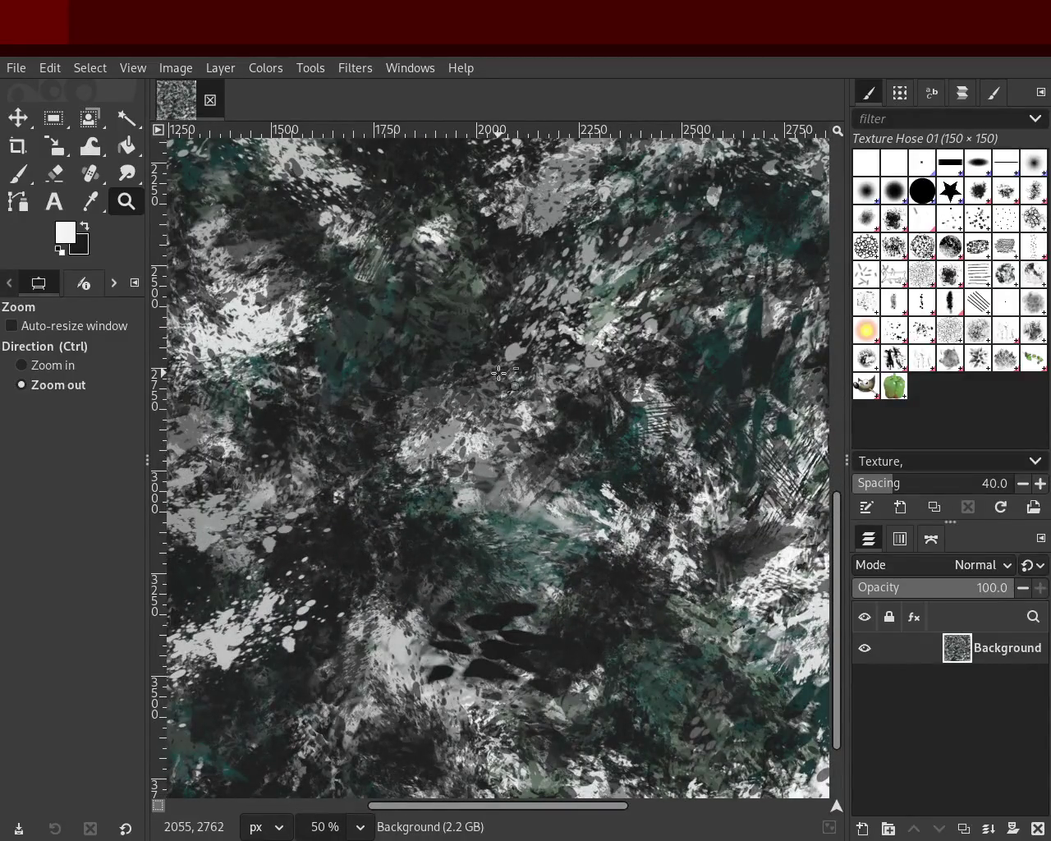
click(794, 626)
ctrl+click(525, 459)
click(370, 205)
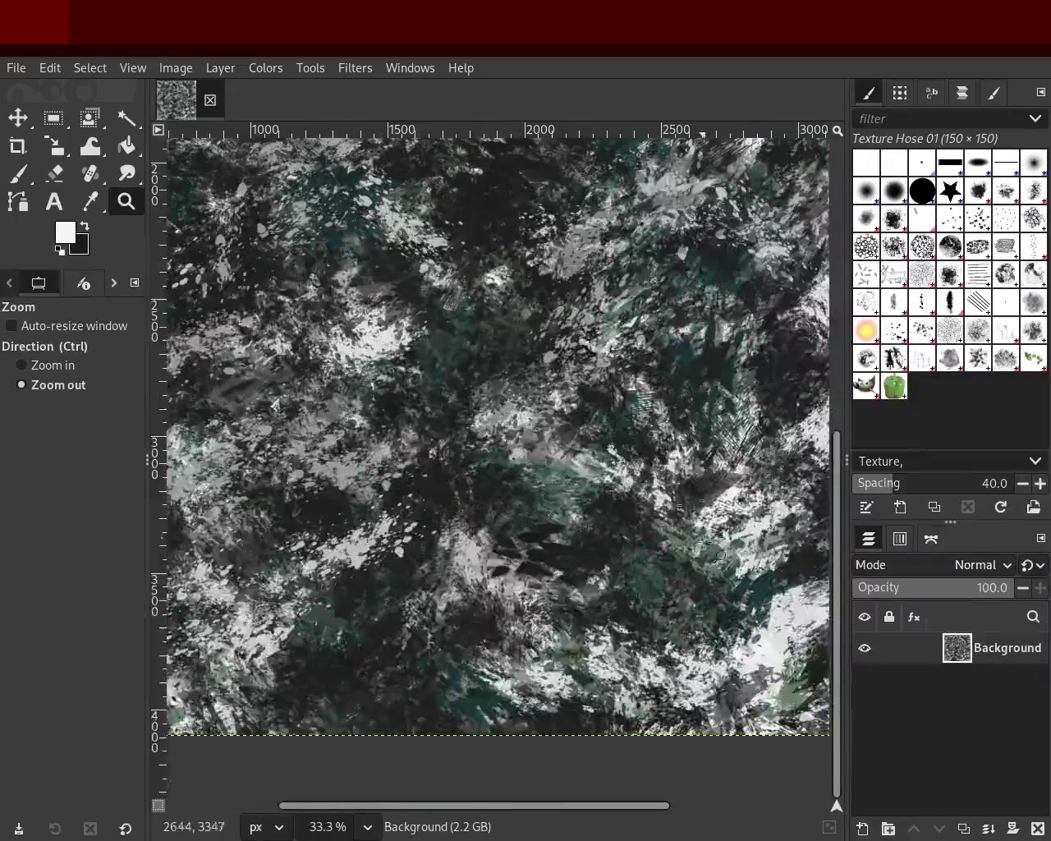
click(613, 624)
ctrl+double_click(617, 271)
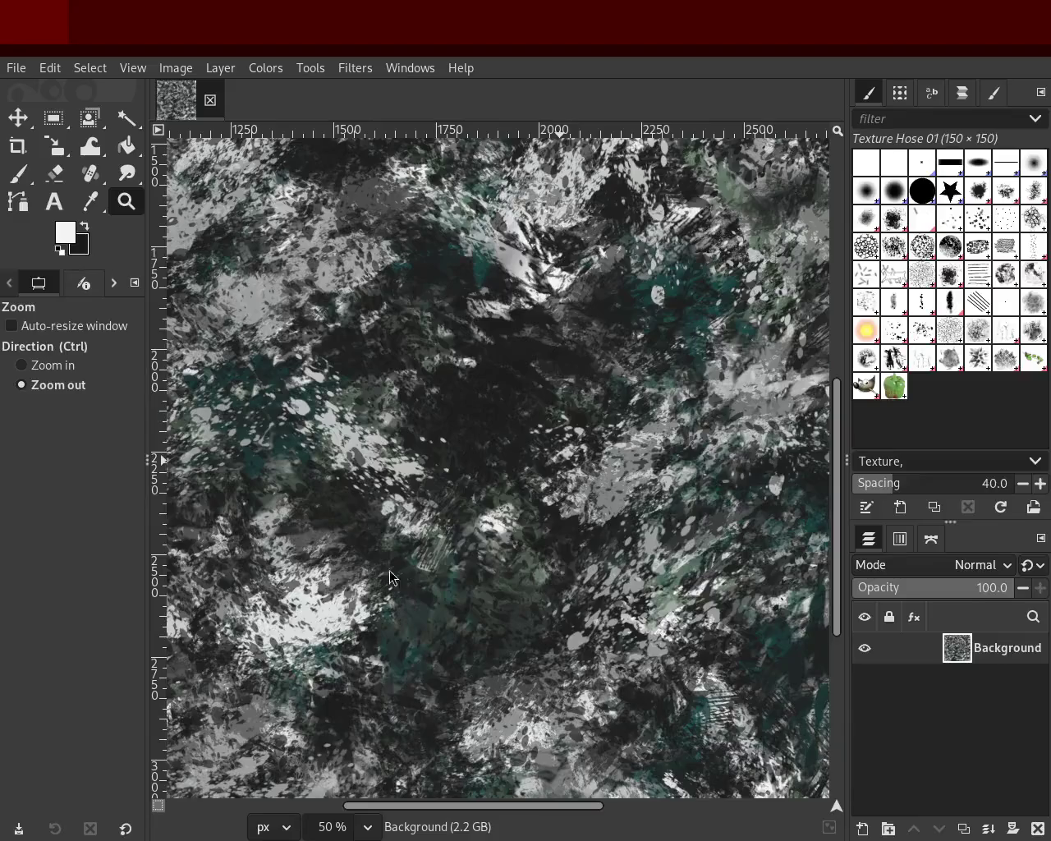
Step: Look over the displaced terrain in Blender, zooming its view in and out
key(alt+Tab)
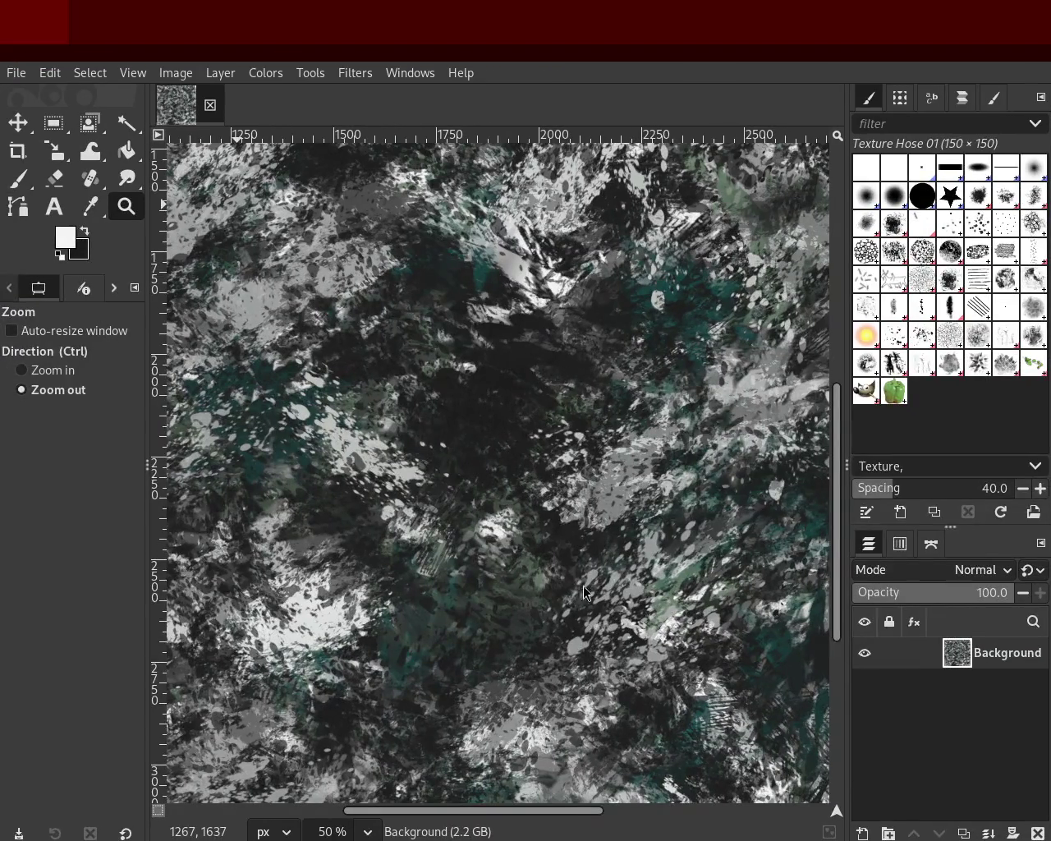
scroll(526, 402, down, 5)
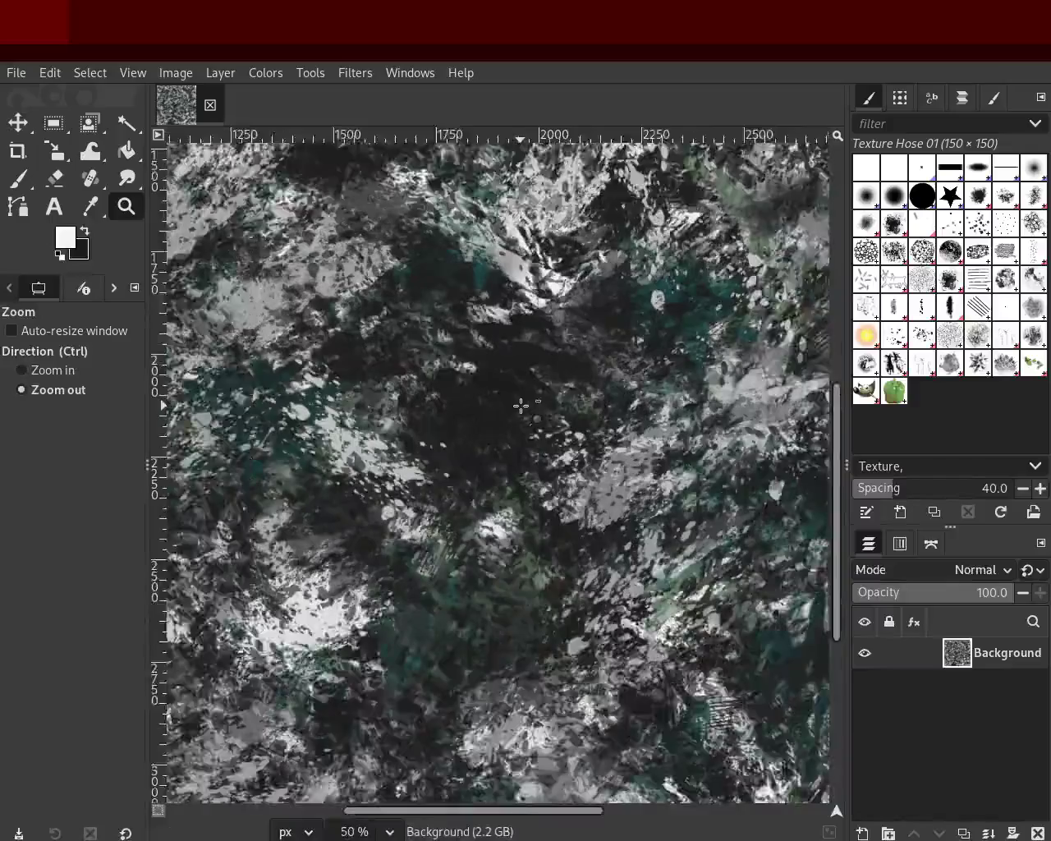
scroll(535, 359, up, 2)
scroll(538, 358, down, 1)
scroll(542, 359, up, 1)
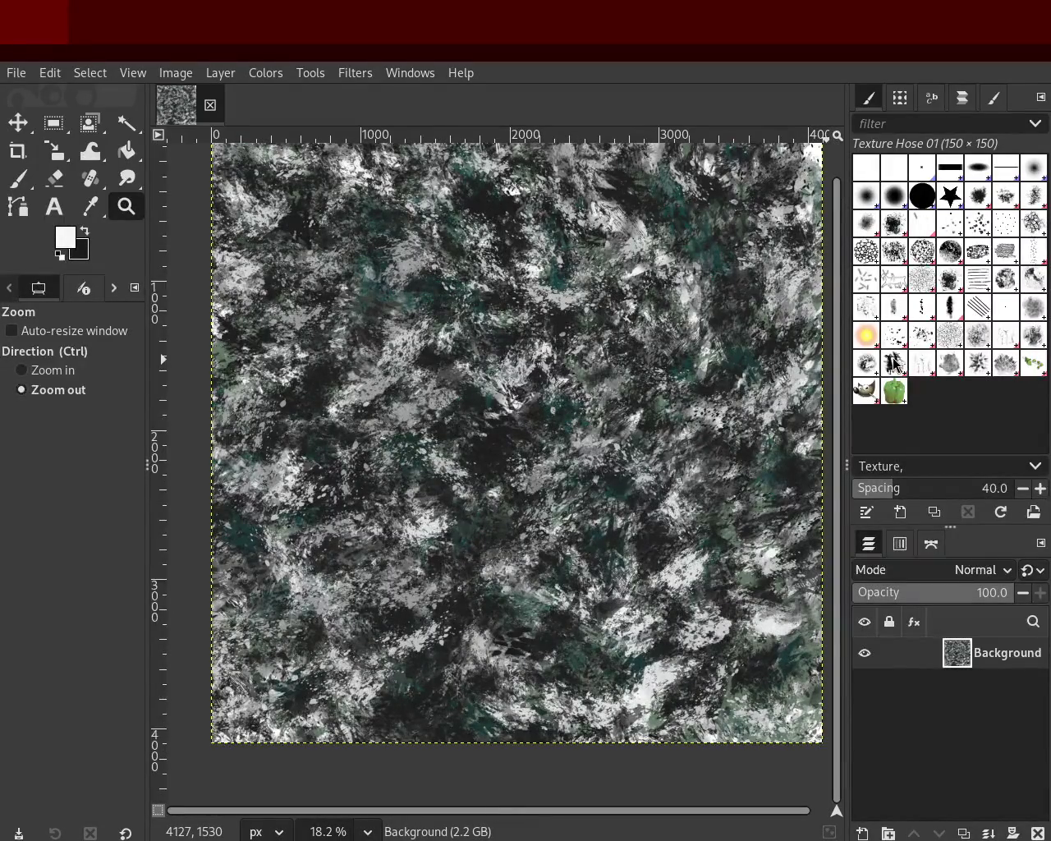
Step: Paint sampled-colour rocky dabs across the left and centre with a size-394 paintbrush
click(13, 180)
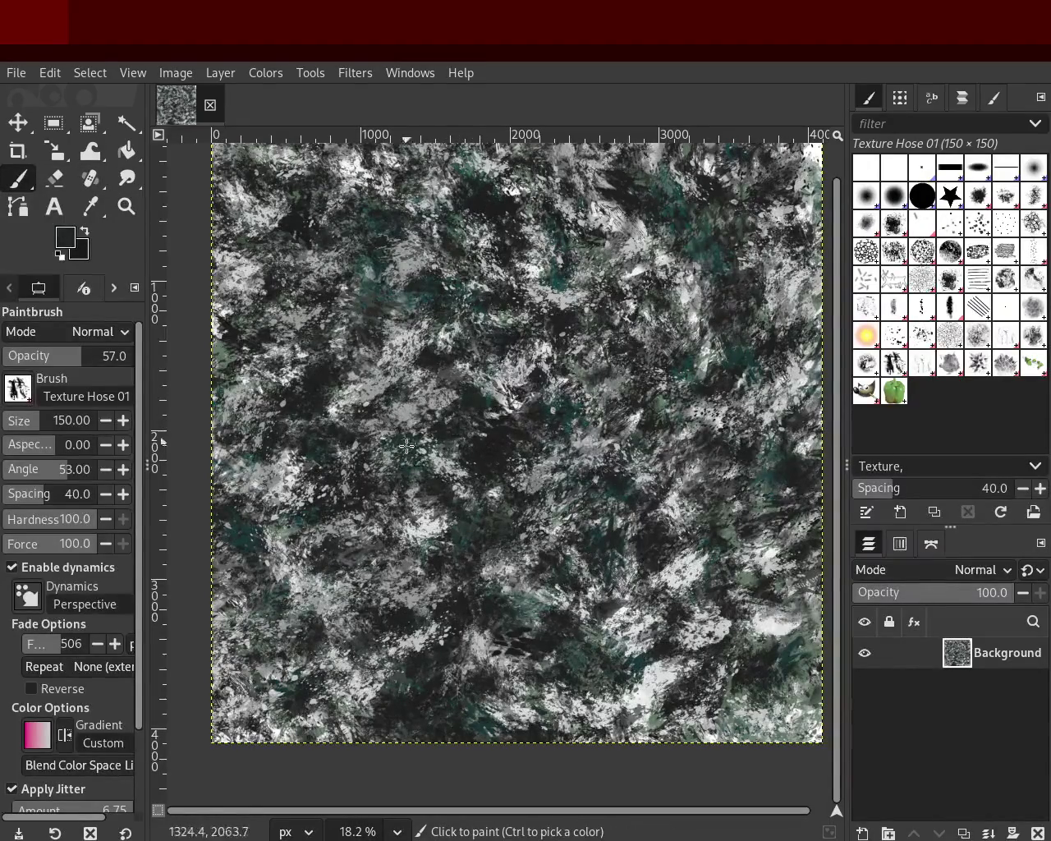
key(ctrl)
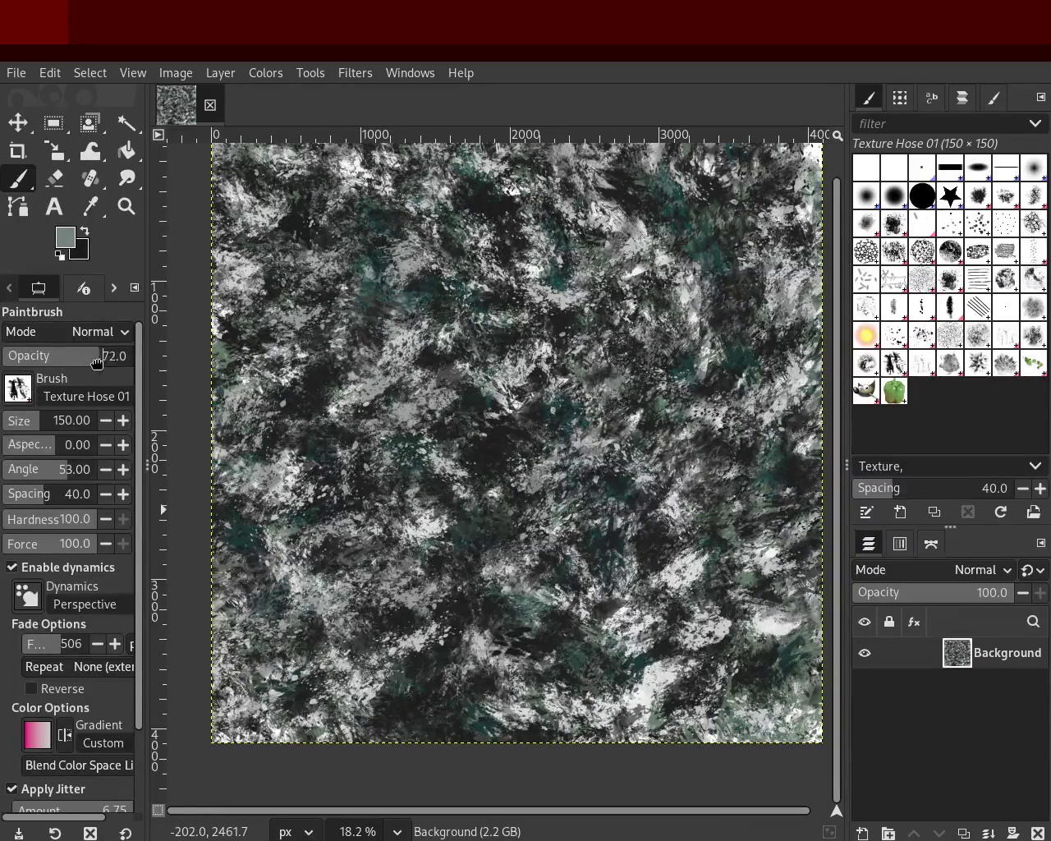
click(49, 420)
mouse_move(223, 402)
mouse_down()
mouse_move(330, 623)
mouse_move(614, 515)
mouse_move(282, 447)
mouse_move(752, 297)
mouse_move(546, 561)
mouse_up()
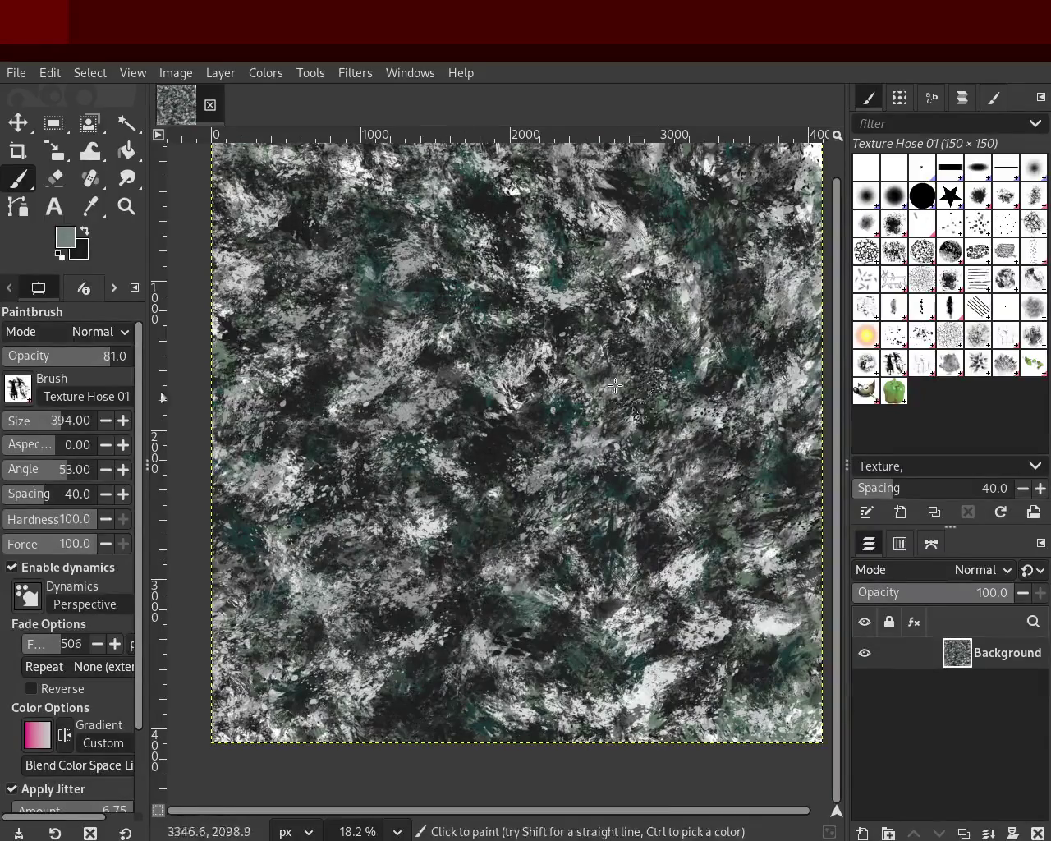
key(ctrl)
mouse_move(523, 374)
mouse_down()
mouse_move(443, 312)
mouse_move(624, 542)
mouse_move(683, 358)
mouse_up()
Step: Sample darker colours and paint more dark rocky dabs over the rest of the texture
key(ctrl)
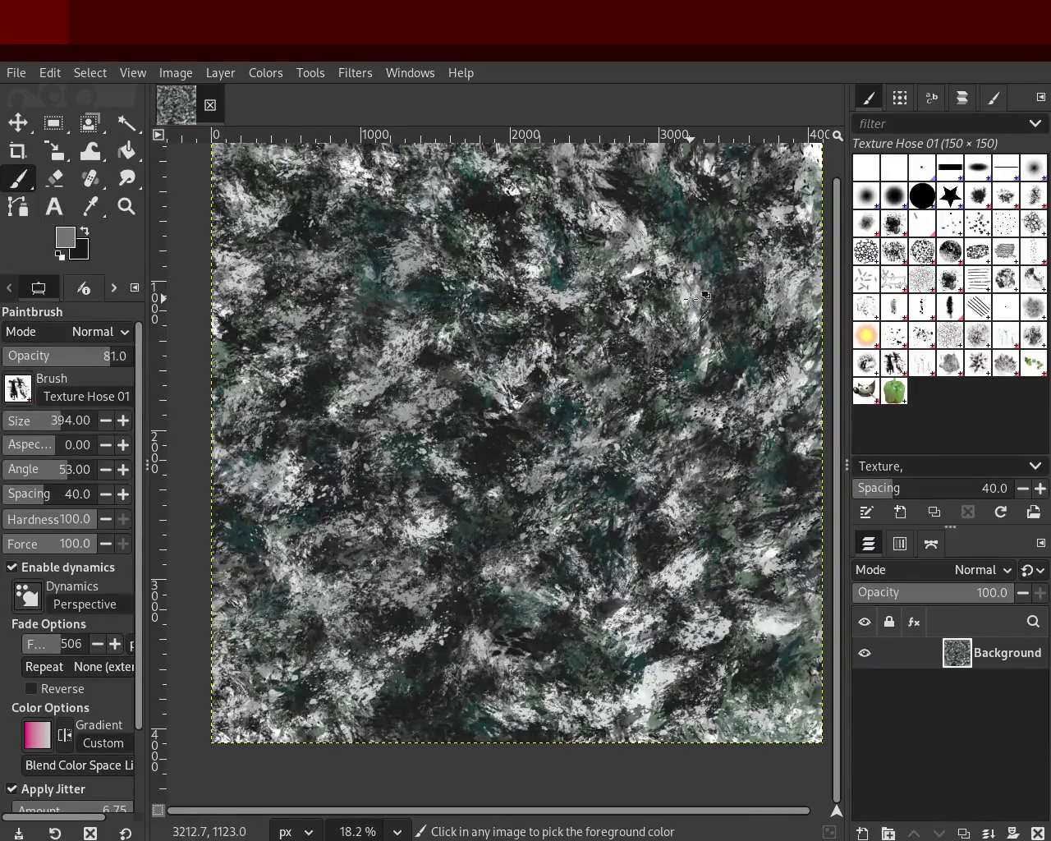
mouse_move(682, 298)
mouse_down()
mouse_move(474, 718)
mouse_move(149, 381)
mouse_move(631, 278)
mouse_move(611, 795)
mouse_up()
key(ctrl)
mouse_move(601, 696)
mouse_down()
mouse_move(574, 558)
mouse_move(255, 557)
mouse_move(638, 673)
mouse_move(371, 461)
mouse_up()
ctrl+click(371, 460)
mouse_move(415, 172)
mouse_down()
mouse_move(511, 783)
mouse_move(321, 298)
mouse_move(521, 356)
mouse_move(488, 252)
mouse_move(297, 424)
mouse_move(282, 629)
mouse_move(722, 657)
mouse_move(673, 723)
mouse_move(603, 714)
mouse_move(312, 480)
mouse_move(736, 700)
mouse_move(328, 524)
mouse_move(312, 673)
mouse_move(334, 663)
mouse_move(757, 719)
mouse_move(552, 501)
mouse_move(199, 599)
mouse_move(802, 306)
mouse_move(488, 204)
mouse_move(264, 763)
mouse_move(275, 645)
mouse_move(218, 649)
mouse_move(768, 536)
mouse_move(650, 398)
mouse_move(675, 343)
mouse_move(788, 574)
mouse_move(205, 687)
mouse_move(542, 566)
mouse_move(578, 138)
mouse_move(702, 718)
mouse_move(170, 506)
mouse_move(211, 212)
mouse_move(776, 185)
mouse_move(648, 772)
mouse_move(223, 607)
mouse_move(275, 639)
mouse_move(562, 710)
mouse_move(671, 629)
mouse_up()
Step: Paint light grey rocky dabs on the right and middle, undoing unwanted strokes
ctrl+click(695, 566)
mouse_move(695, 566)
mouse_down()
mouse_move(742, 660)
mouse_move(666, 263)
mouse_up()
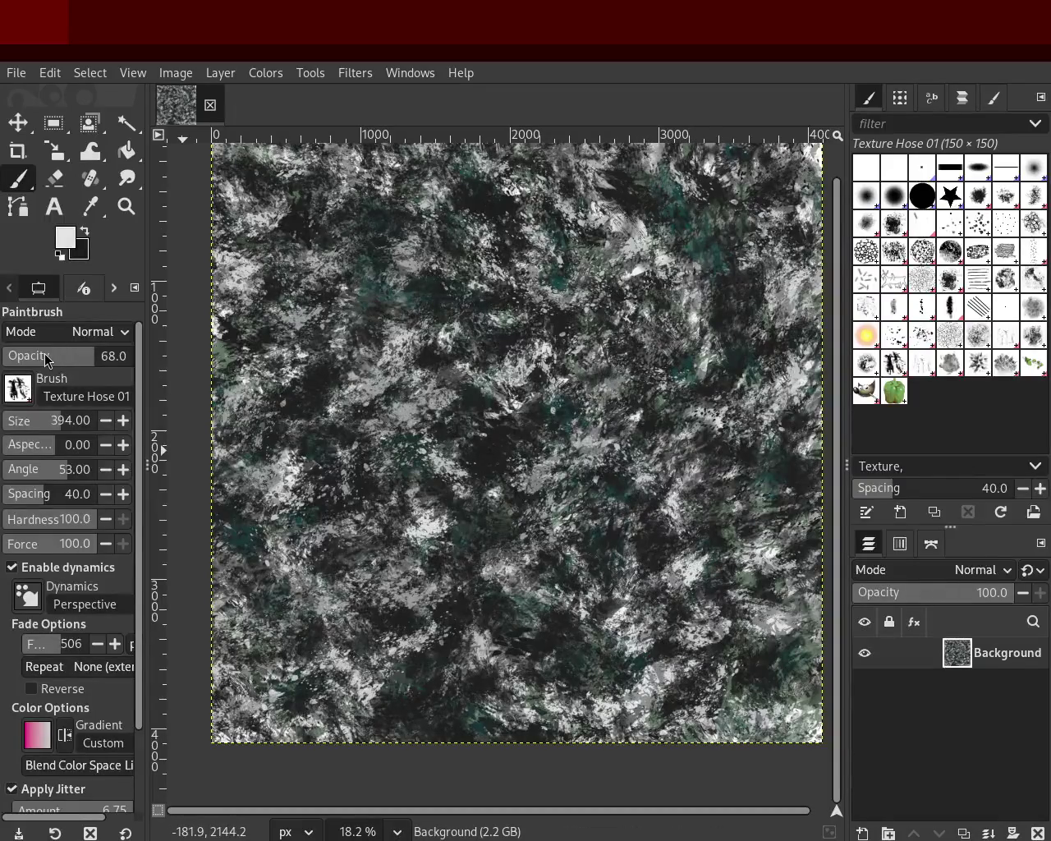
mouse_move(583, 437)
mouse_down()
mouse_move(747, 714)
mouse_move(582, 208)
mouse_move(585, 633)
mouse_move(644, 358)
mouse_up()
key(ctrl+z)
mouse_move(504, 310)
mouse_down()
mouse_move(538, 500)
mouse_move(654, 420)
mouse_move(540, 449)
mouse_move(562, 595)
mouse_move(346, 443)
mouse_move(371, 499)
mouse_up()
key(ctrl+z)
key(ctrl+z)
click(482, 328)
key(ctrl+z)
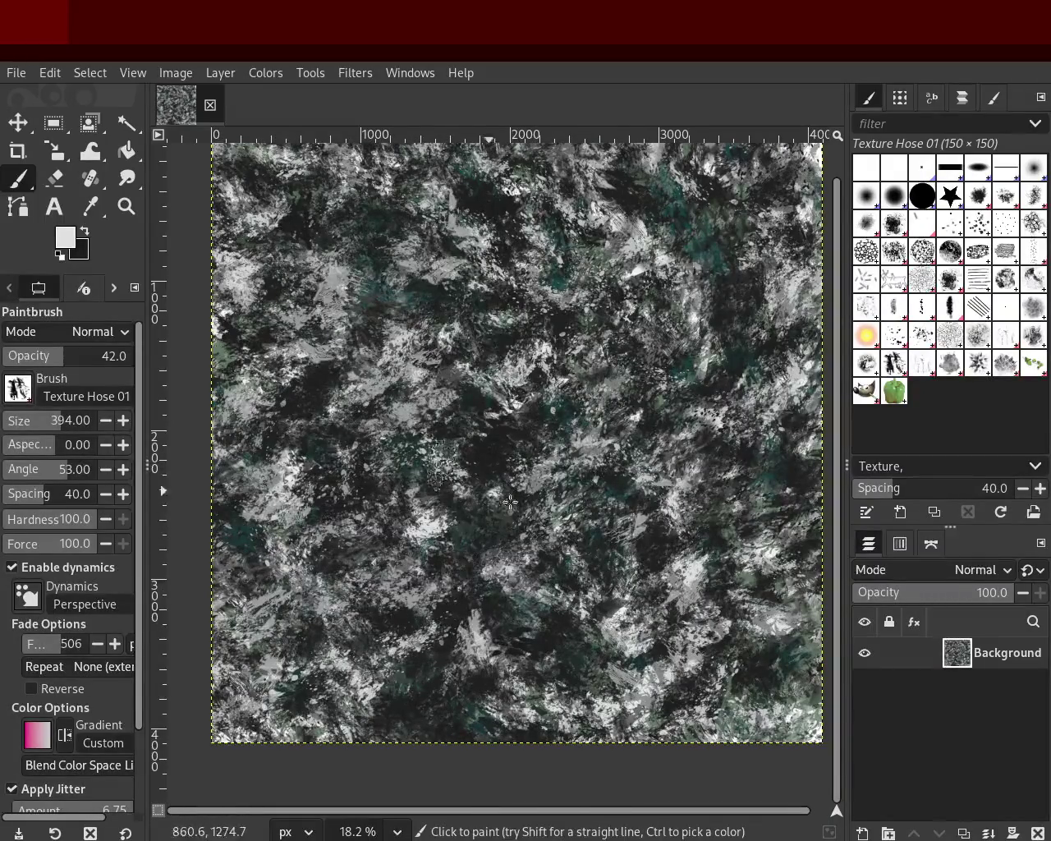
mouse_move(609, 507)
mouse_down()
mouse_move(564, 361)
mouse_move(451, 634)
mouse_move(637, 579)
mouse_move(701, 698)
mouse_move(545, 723)
mouse_move(773, 397)
mouse_move(670, 352)
mouse_move(573, 494)
mouse_up()
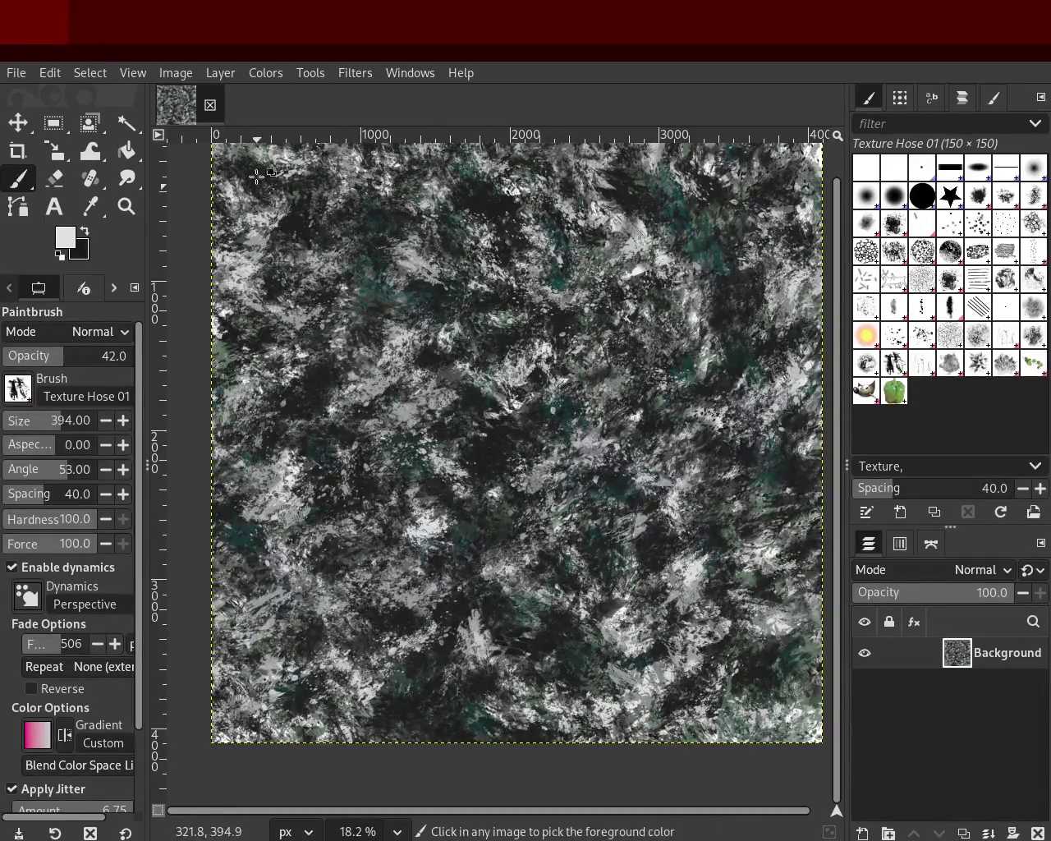
Step: Add top-left dabs, then paint near-black strokes at opacity 70 over the lower left
drag(265, 309, 298, 420)
mouse_move(282, 278)
mouse_down()
mouse_move(277, 435)
mouse_move(287, 424)
mouse_up()
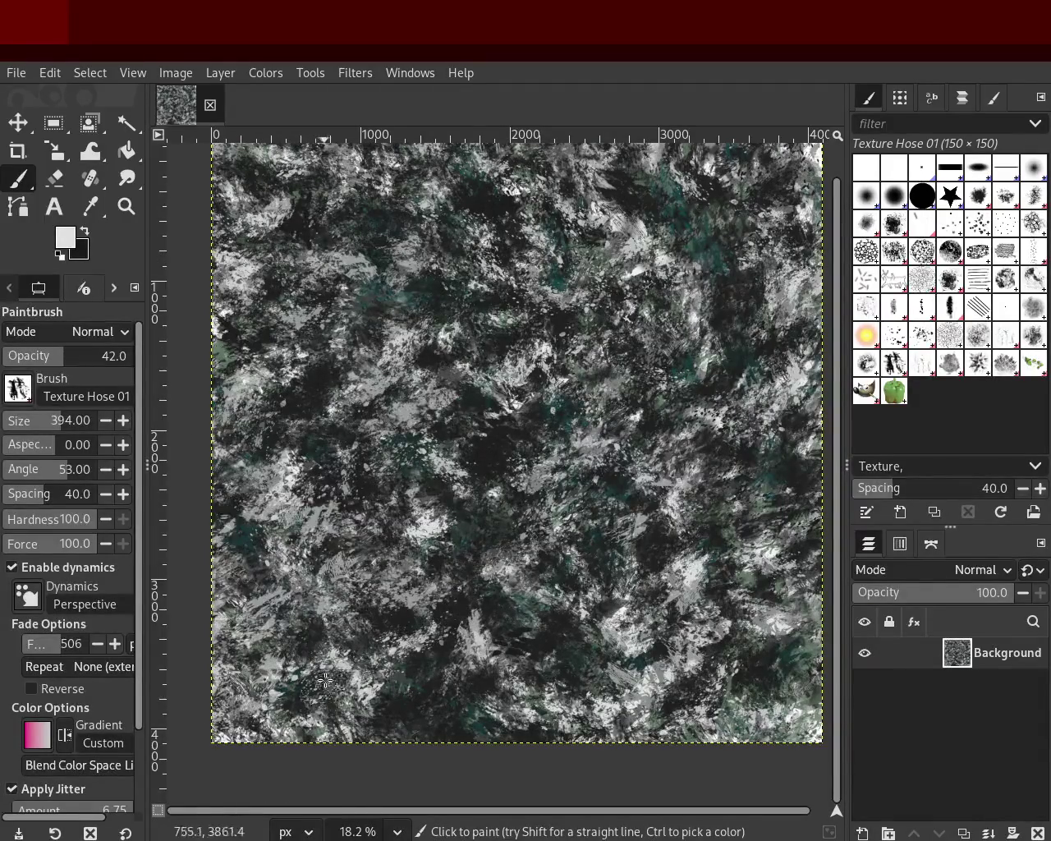
ctrl+click(404, 629)
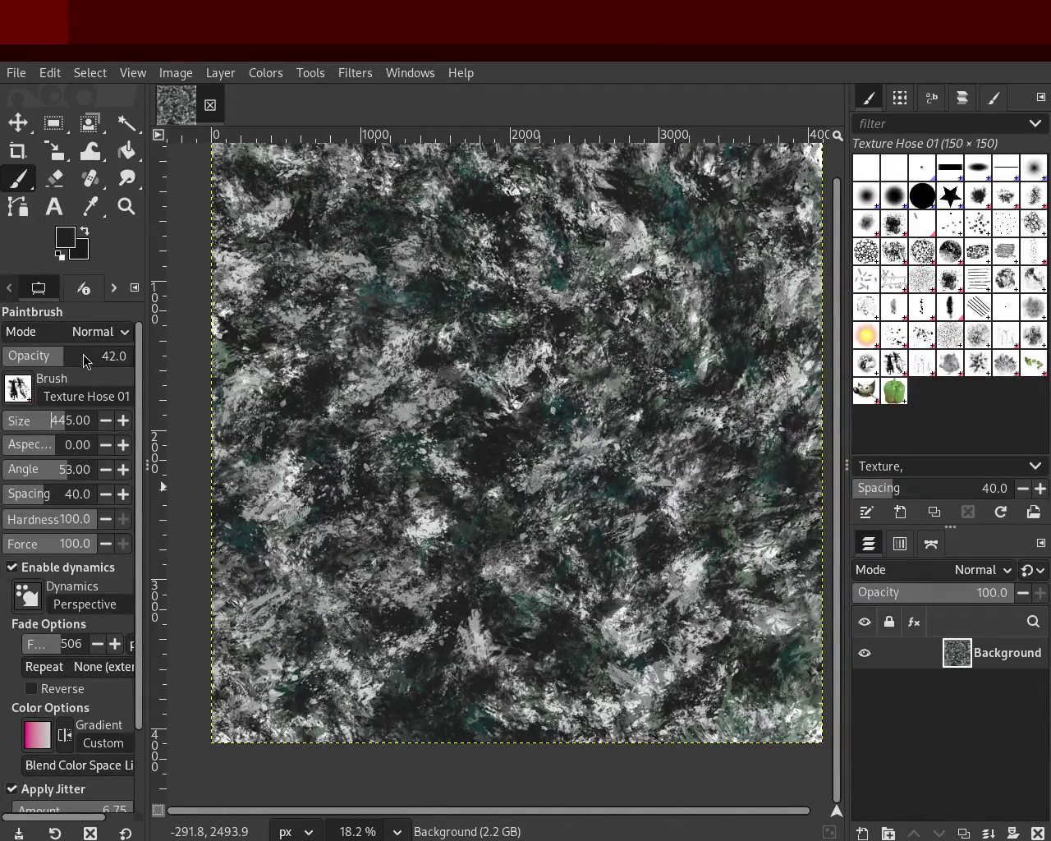
drag(90, 362, 97, 362)
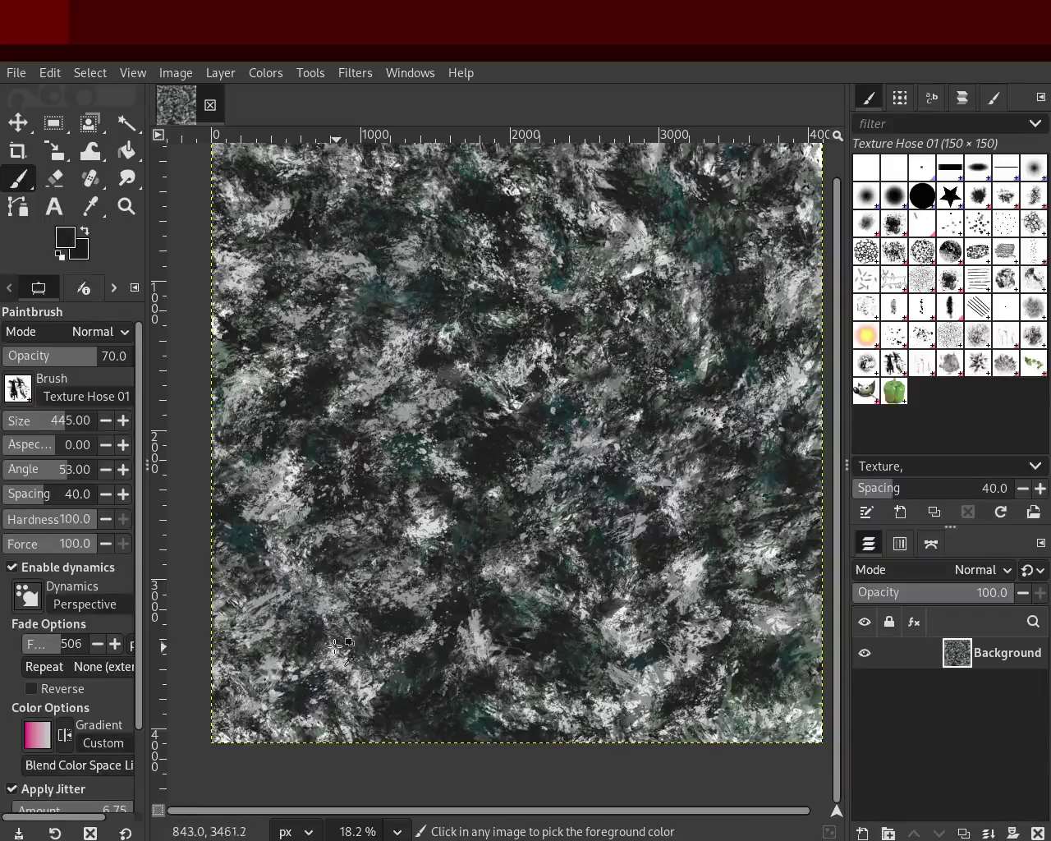
mouse_move(294, 624)
mouse_down()
mouse_move(259, 611)
mouse_move(386, 682)
mouse_up()
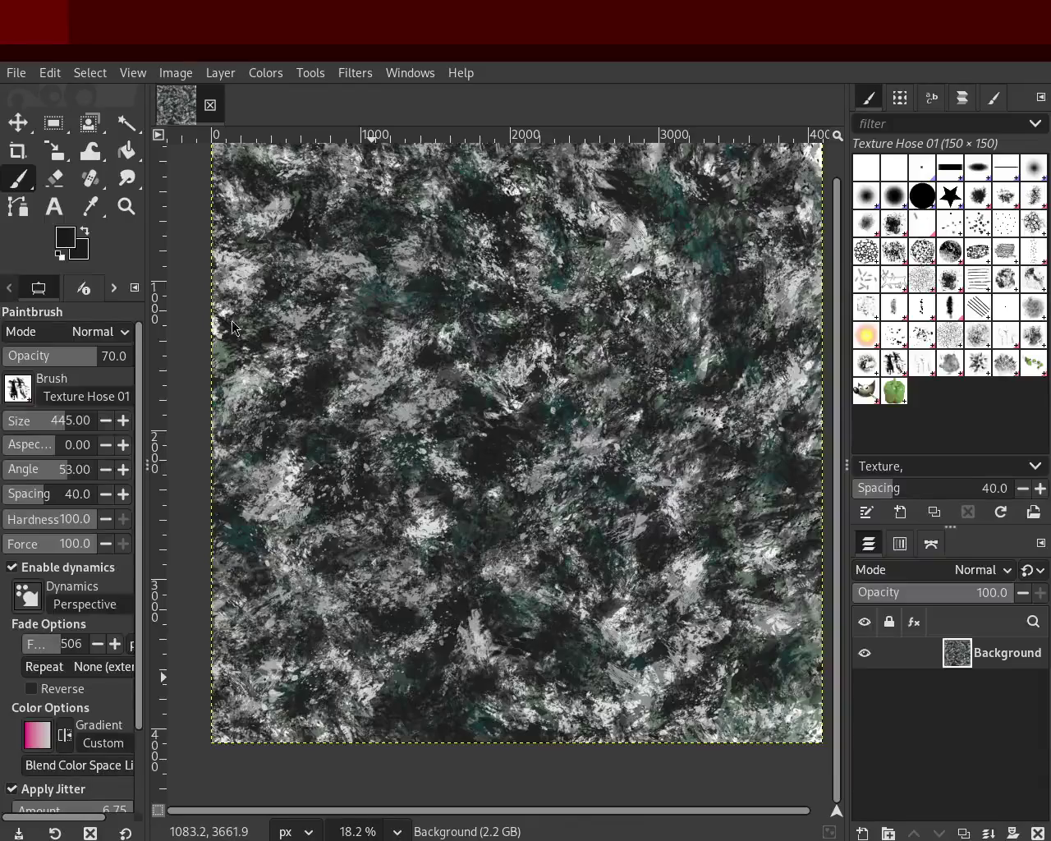
drag(306, 349, 1003, 343)
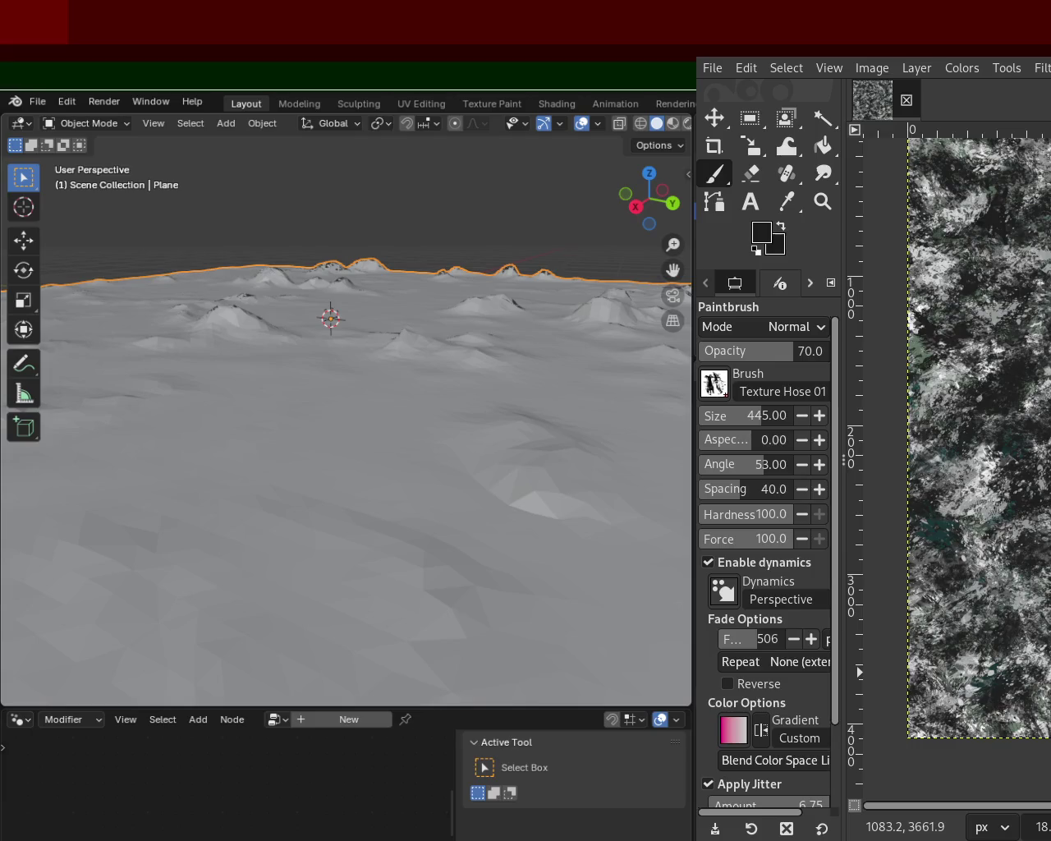
mouse_move(1050, 389)
mouse_down()
mouse_move(633, 390)
mouse_move(485, 427)
mouse_up()
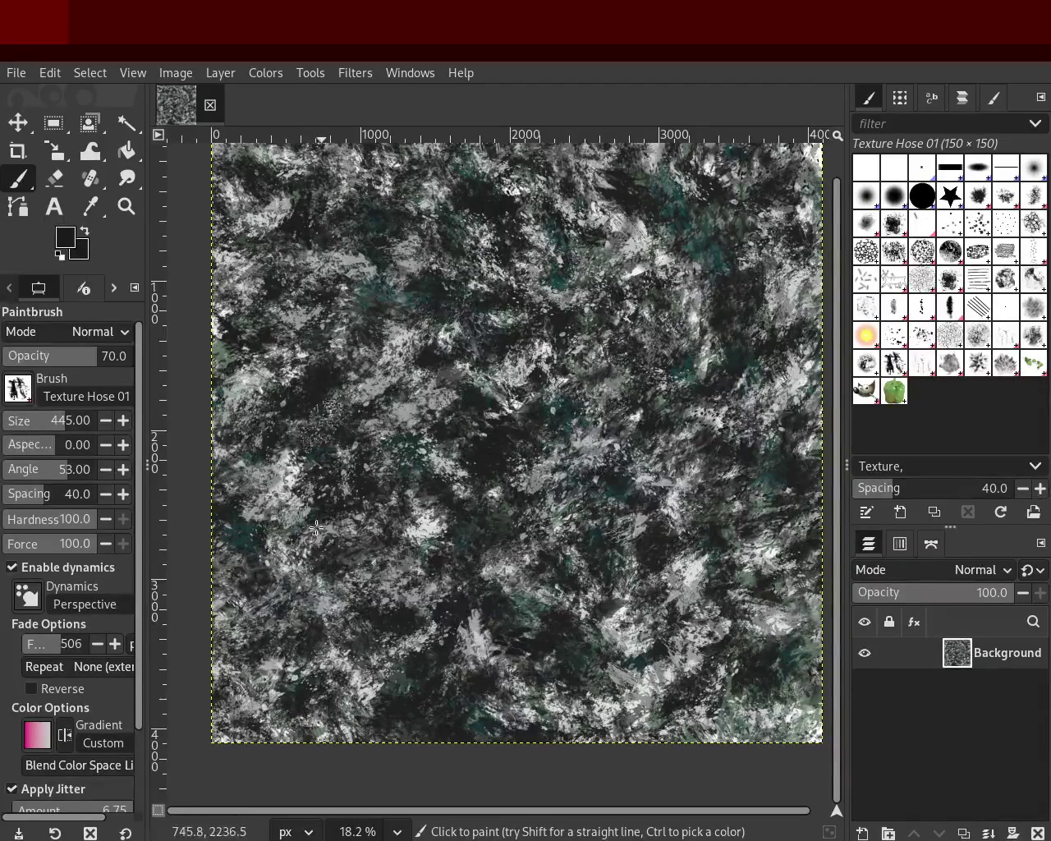
Step: Paint mid-grey and light texture strokes over the upper-right area
mouse_move(303, 675)
mouse_down()
mouse_move(301, 448)
mouse_move(386, 494)
mouse_up()
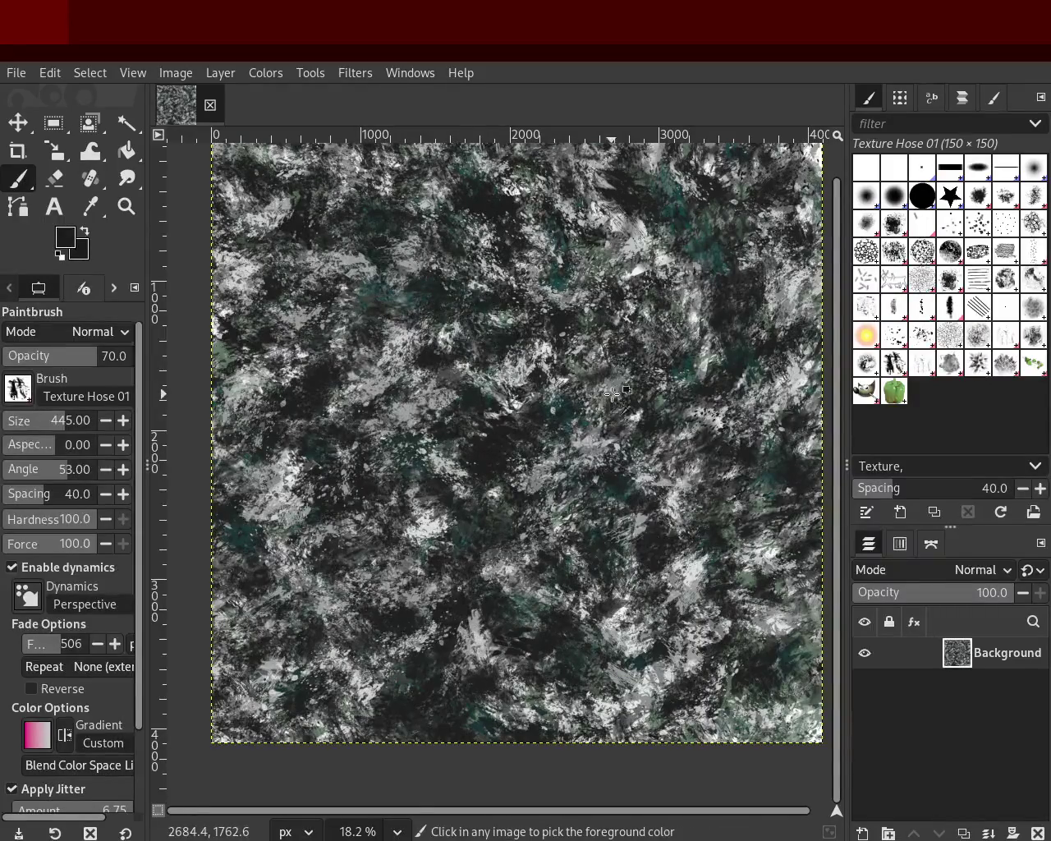
ctrl+click(522, 375)
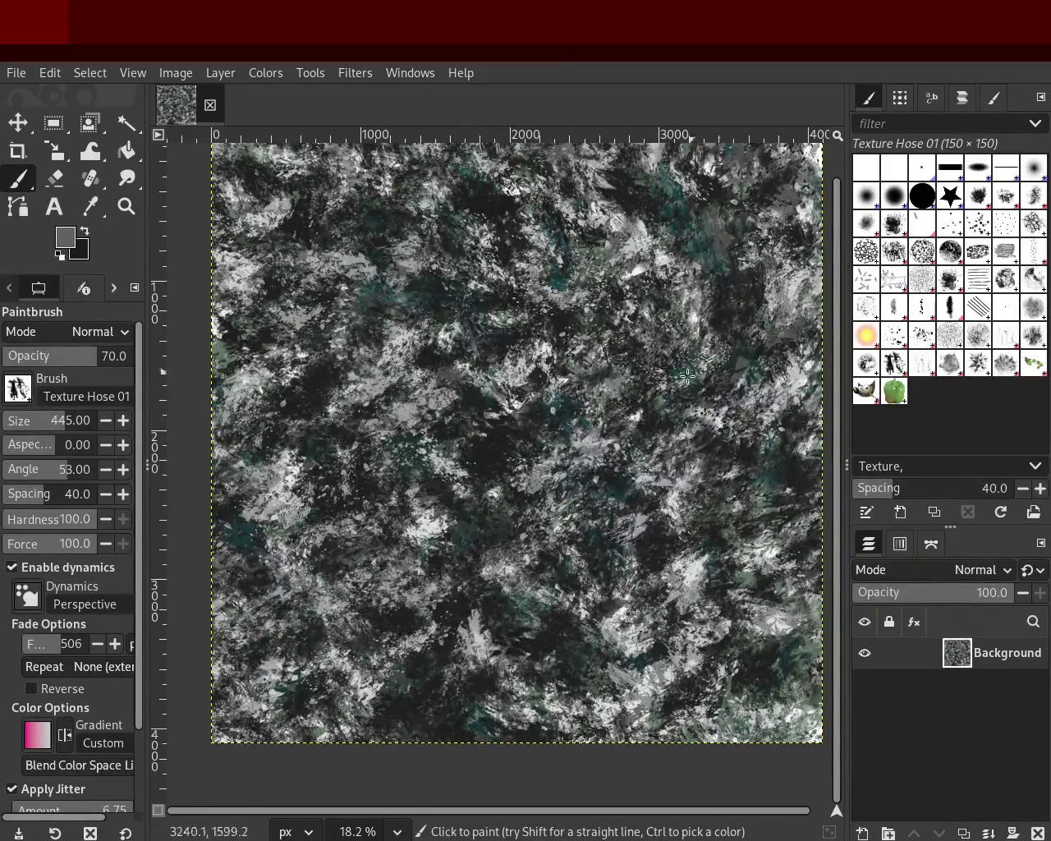
mouse_move(800, 380)
mouse_down()
mouse_move(795, 257)
mouse_move(758, 234)
mouse_move(732, 416)
mouse_move(764, 394)
mouse_move(723, 355)
mouse_move(757, 398)
mouse_move(754, 349)
mouse_up()
drag(747, 526, 778, 321)
drag(739, 501, 751, 419)
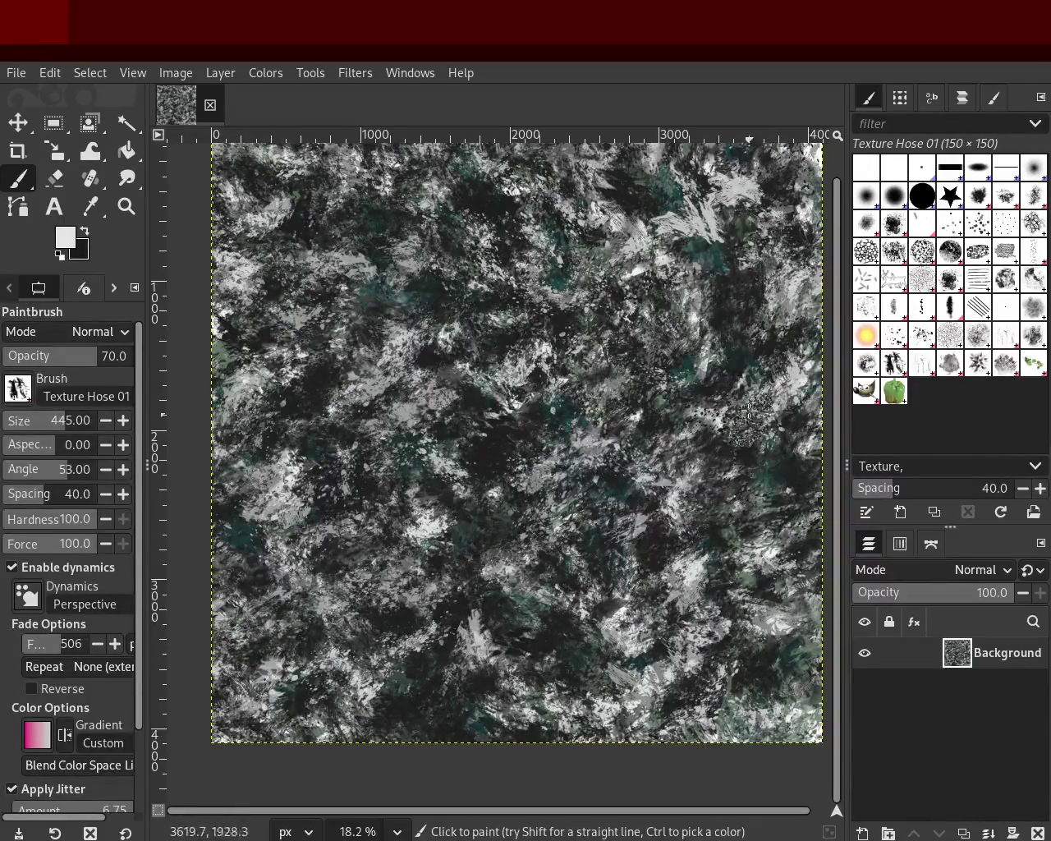
Step: Sample a dark teal and paint teal-grey dabs across the left and lower areas
ctrl+click(731, 271)
mouse_move(629, 544)
mouse_down()
mouse_move(319, 538)
mouse_move(804, 592)
mouse_move(333, 349)
mouse_move(300, 271)
mouse_move(421, 488)
mouse_move(641, 469)
mouse_move(640, 495)
mouse_move(318, 629)
mouse_move(185, 338)
mouse_move(651, 567)
mouse_move(640, 261)
mouse_move(554, 198)
mouse_move(482, 686)
mouse_move(682, 706)
mouse_move(677, 383)
mouse_move(537, 568)
mouse_move(474, 446)
mouse_move(280, 700)
mouse_move(585, 672)
mouse_move(353, 621)
mouse_move(262, 650)
mouse_move(287, 716)
mouse_move(290, 696)
mouse_move(328, 681)
mouse_up()
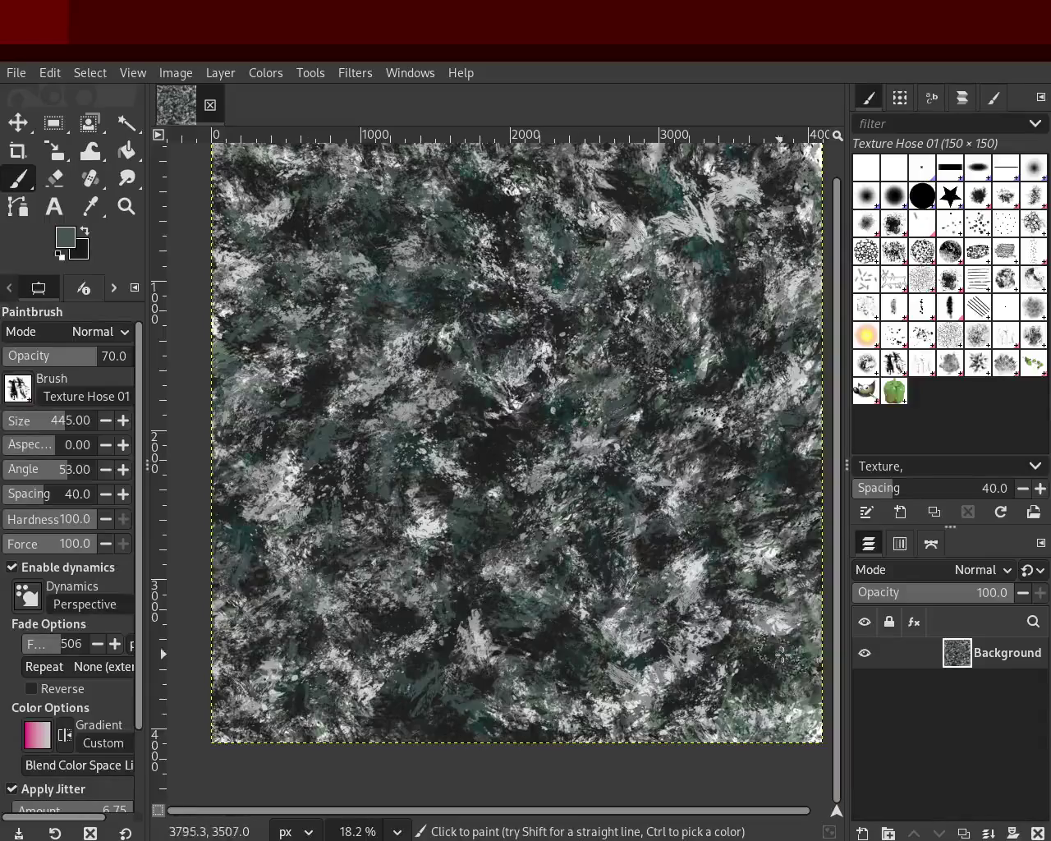
click(124, 207)
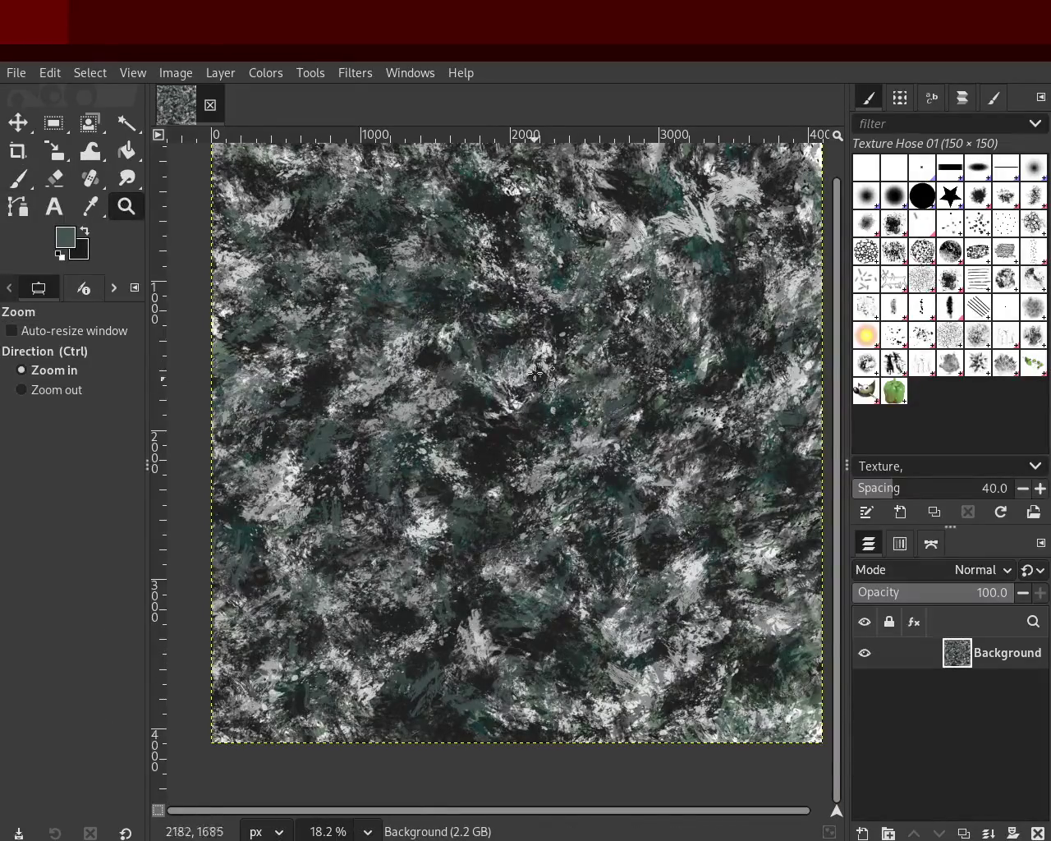
Step: Zoom in and out to inspect the finished grey-teal rocky texture
scroll(605, 309, up, 3)
scroll(472, 372, up, 3)
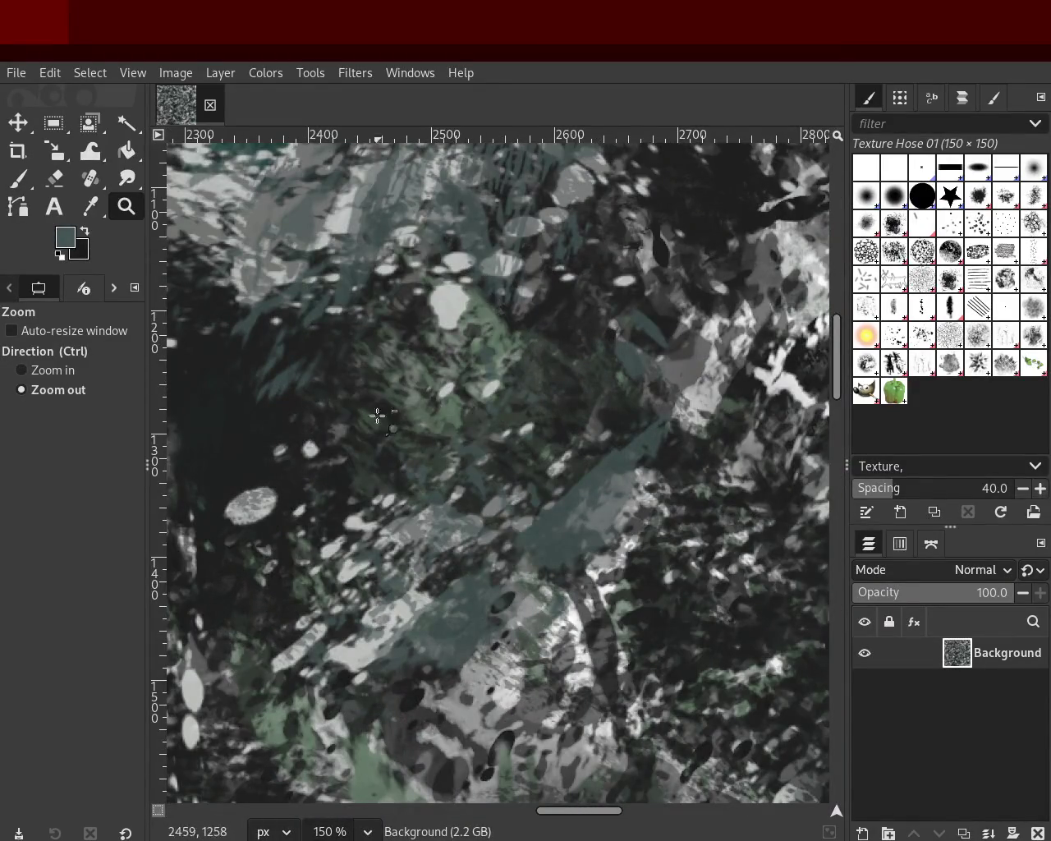
ctrl+scroll(523, 354, down, 1)
ctrl+scroll(517, 365, down, 2)
ctrl+scroll(513, 378, down, 2)
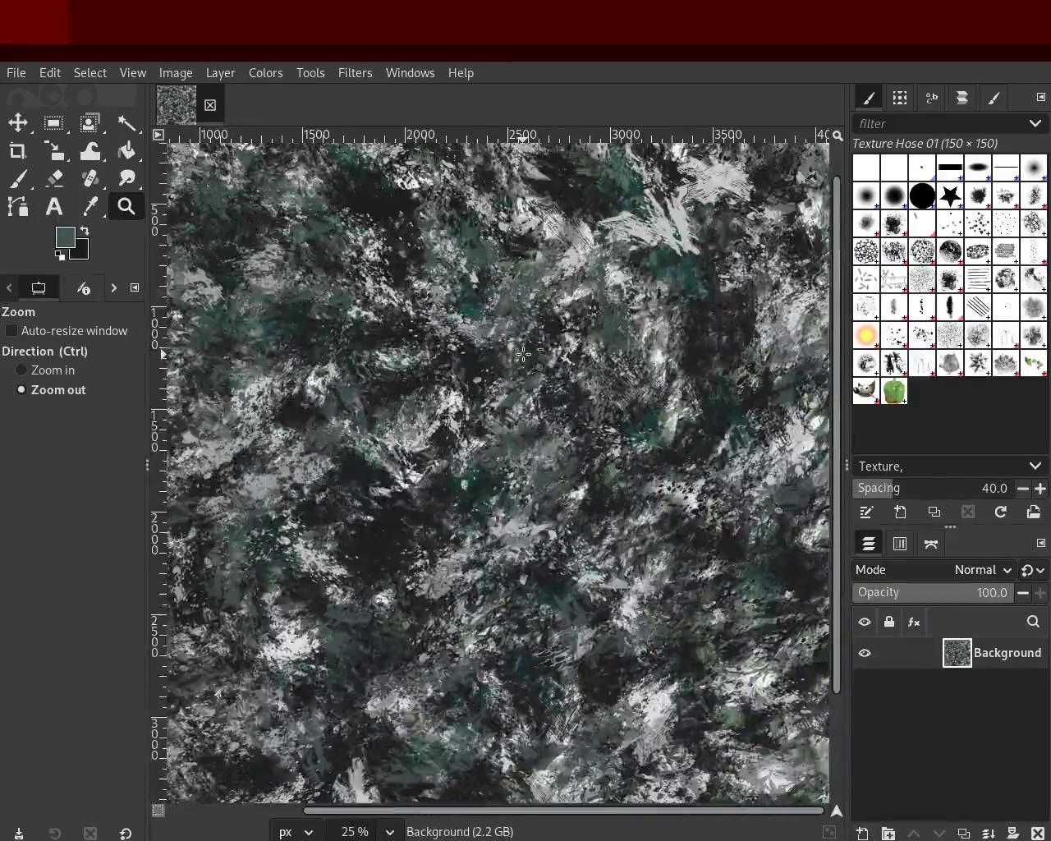
ctrl+scroll(508, 393, down, 3)
ctrl+scroll(517, 382, up, 2)
ctrl+scroll(533, 365, up, 1)
ctrl+scroll(550, 349, down, 2)
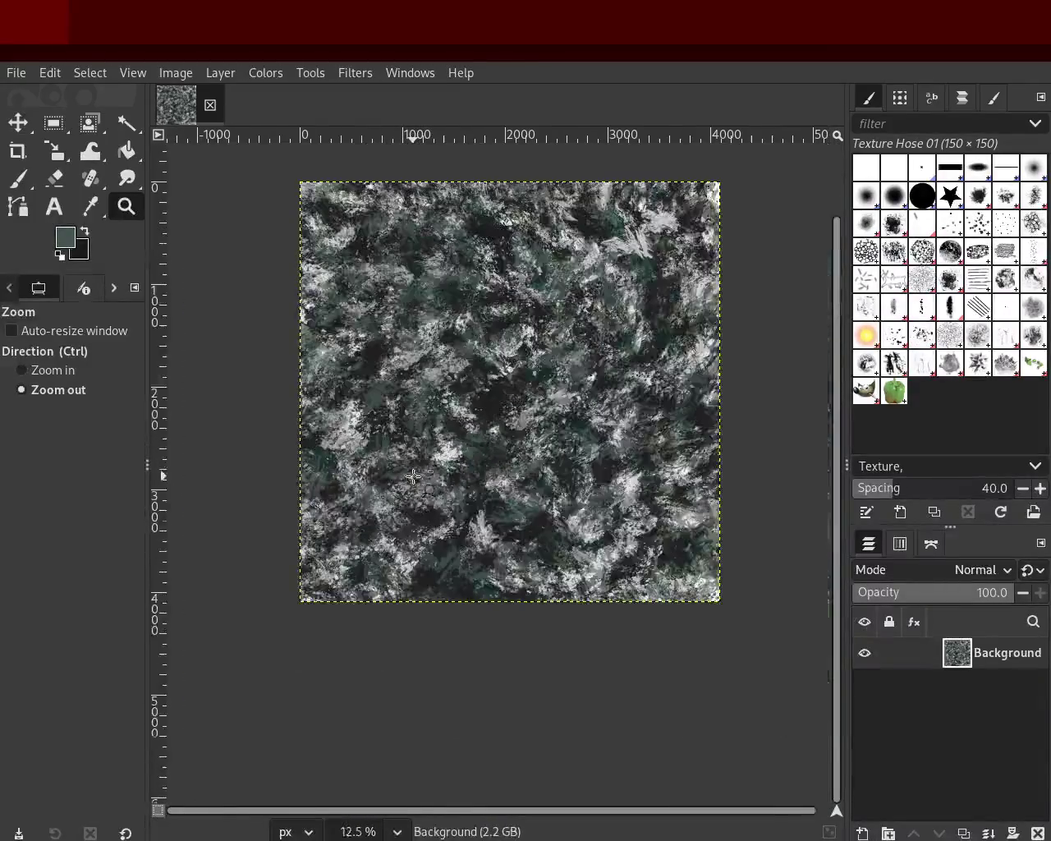
ctrl+scroll(567, 337, up, 1)
ctrl+scroll(558, 328, up, 1)
ctrl+scroll(550, 316, down, 1)
ctrl+scroll(541, 303, down, 1)
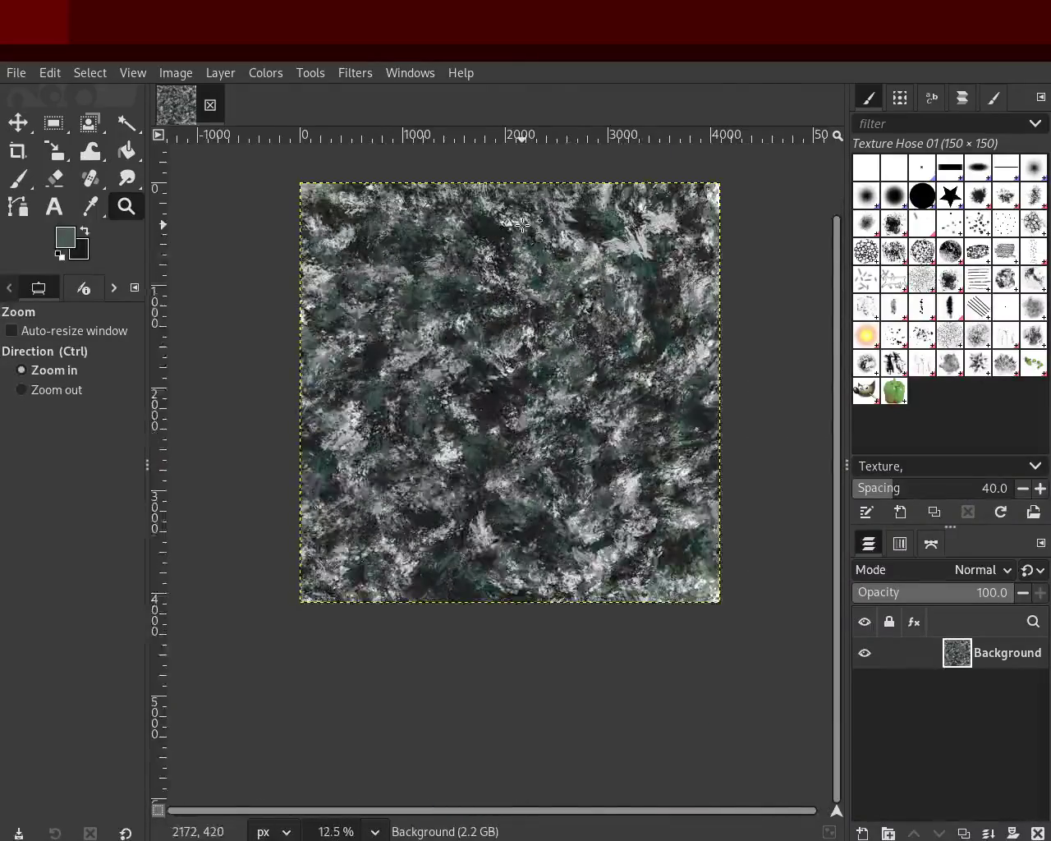
ctrl+scroll(529, 288, up, 2)
ctrl+scroll(519, 321, down, 1)
ctrl+scroll(512, 353, down, 1)
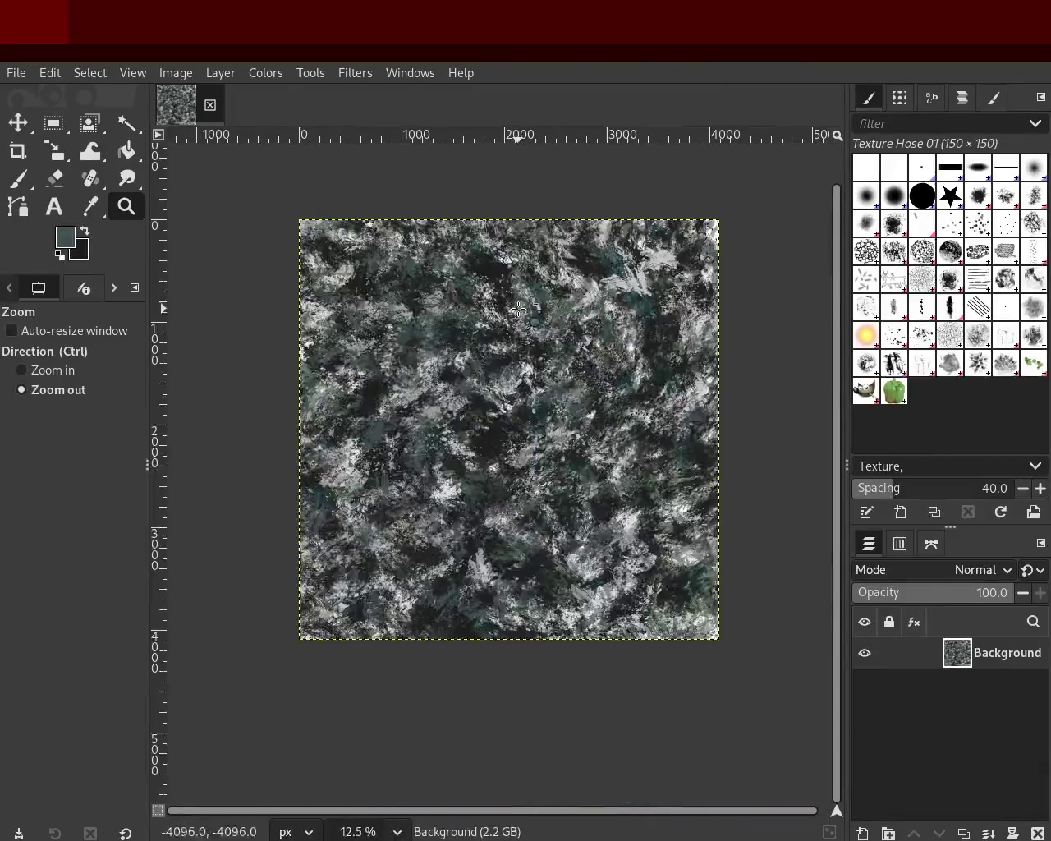
ctrl+scroll(507, 381, up, 1)
ctrl+scroll(505, 391, down, 1)
ctrl+scroll(505, 392, up, 1)
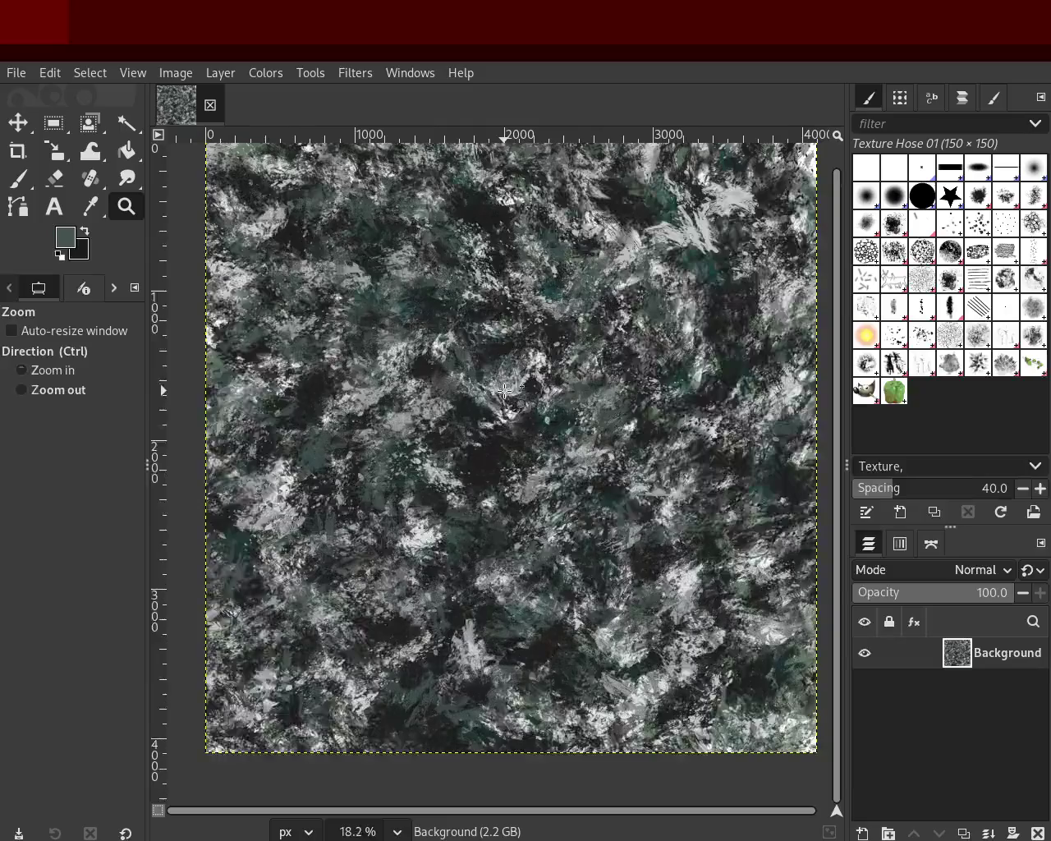
ctrl+scroll(504, 391, down, 1)
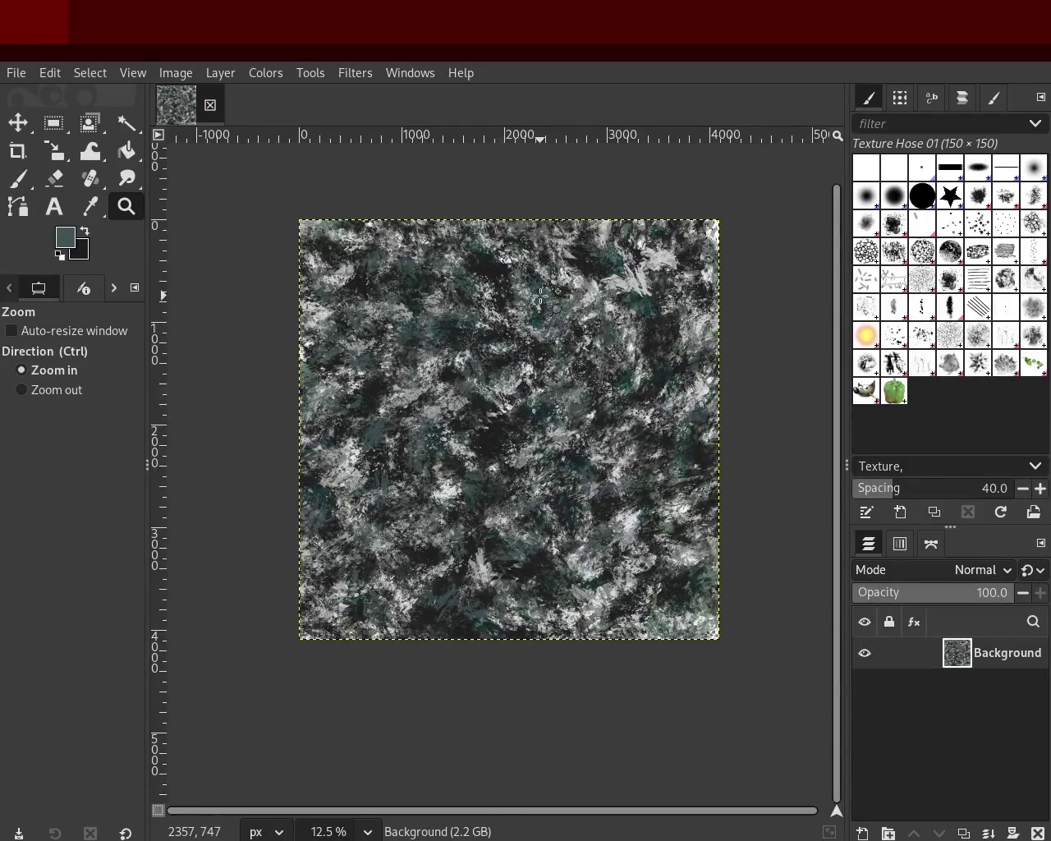
ctrl+scroll(542, 296, up, 1)
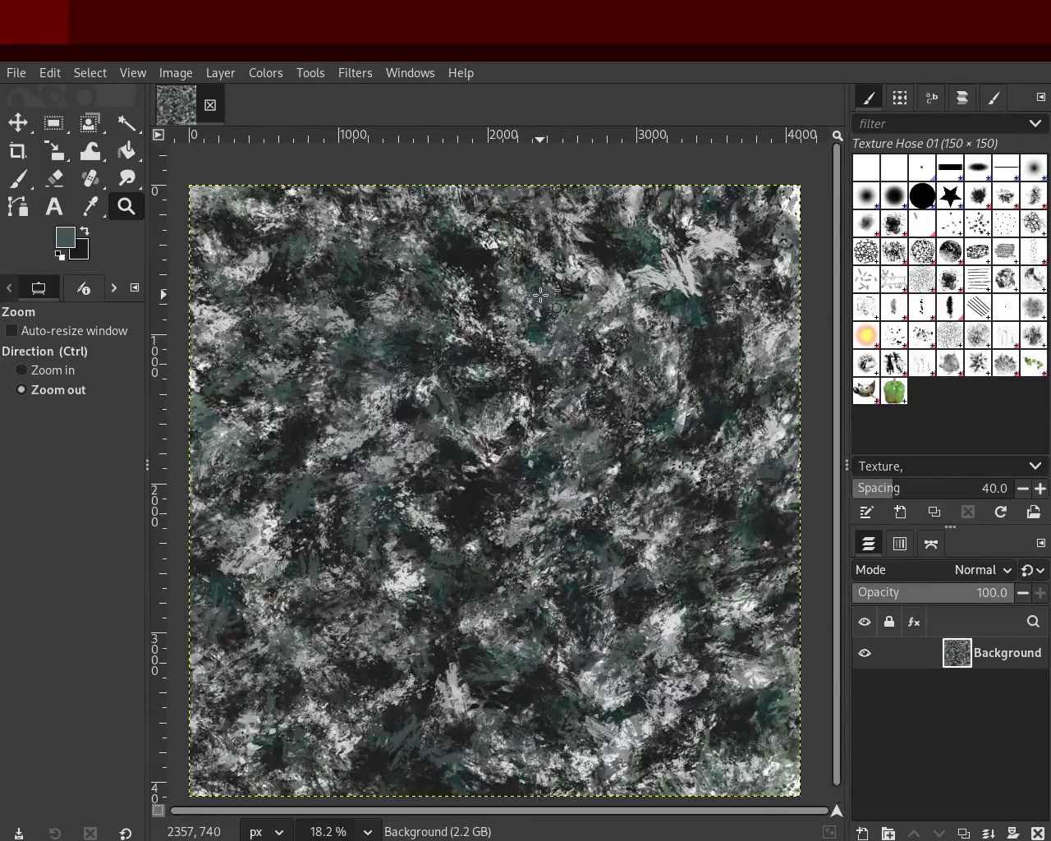
Step: Try the Bristles 02, Acrylic 02 and Acrylic 03 brushes, then settle on Pencil 02
click(975, 232)
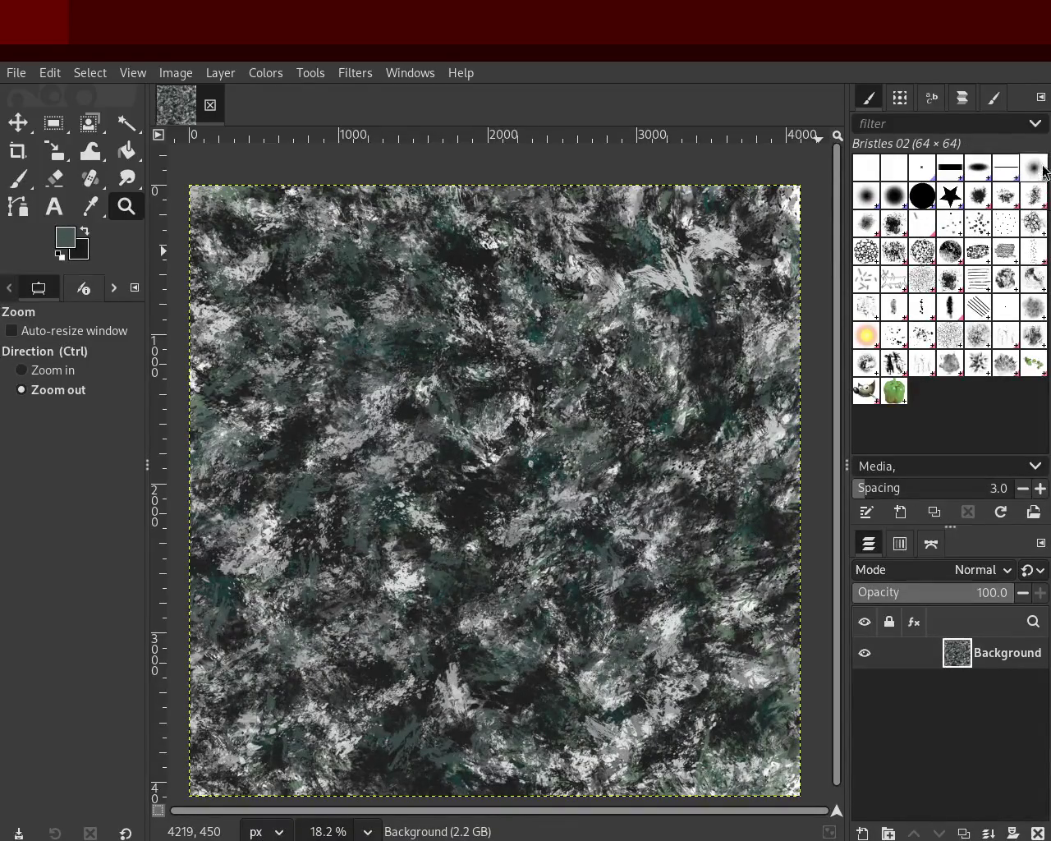
click(999, 201)
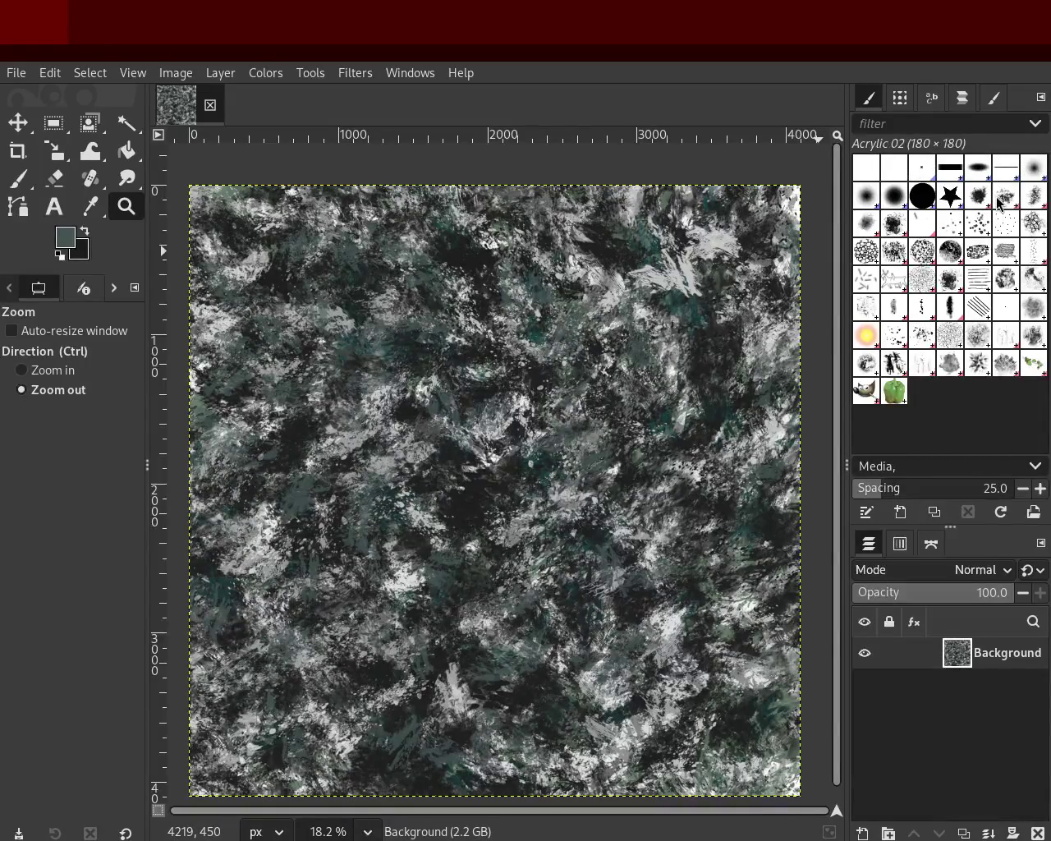
click(1028, 201)
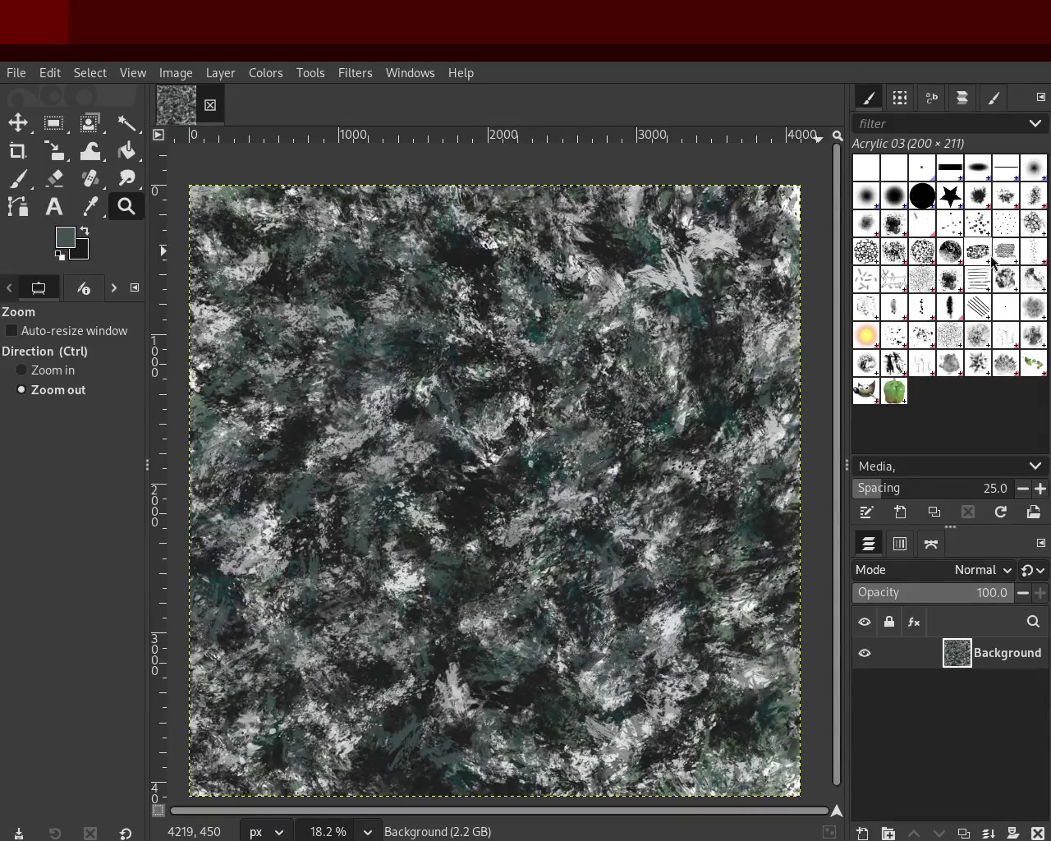
click(902, 311)
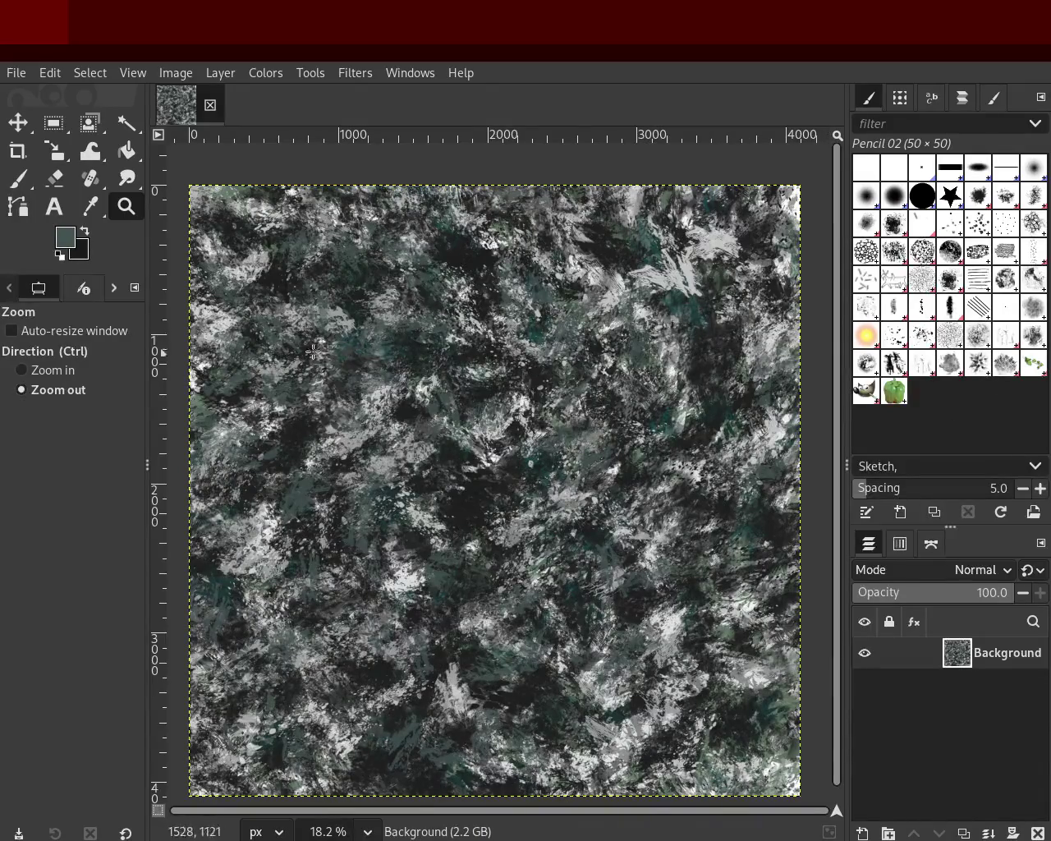
Step: Select the paintbrush, sample a grey, and set opacity 100 with size 3358
click(18, 178)
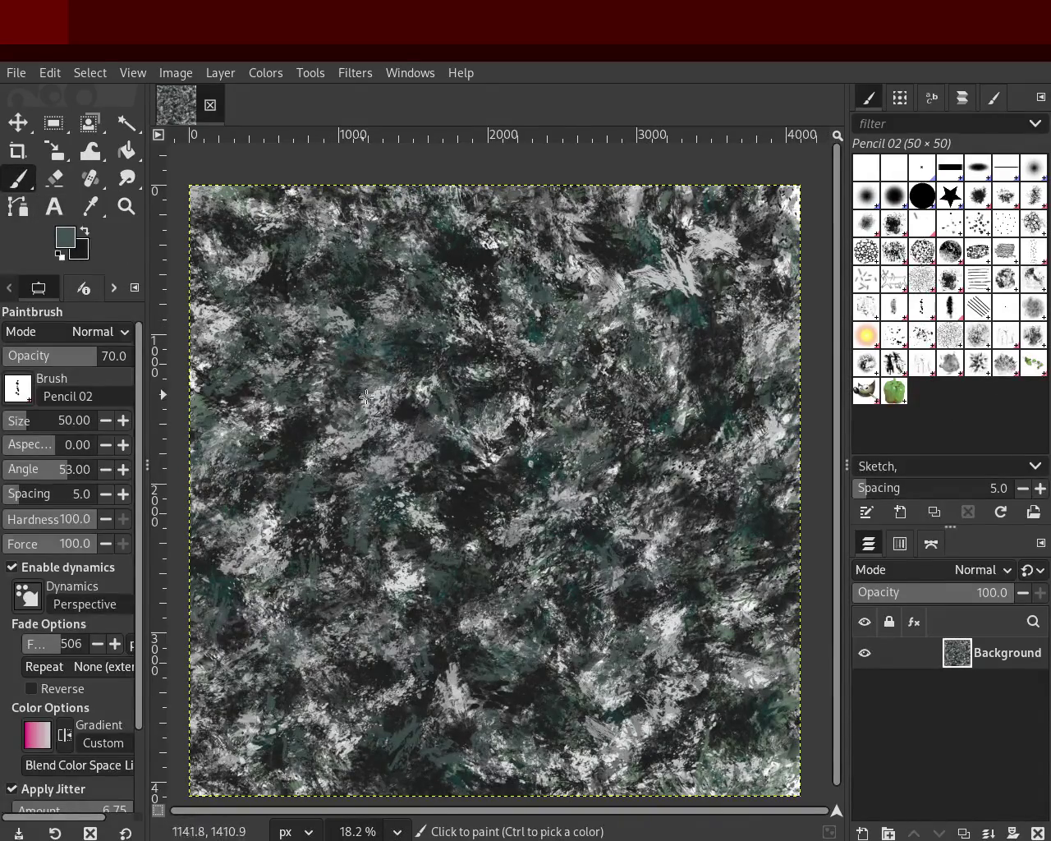
ctrl+click(384, 401)
click(54, 361)
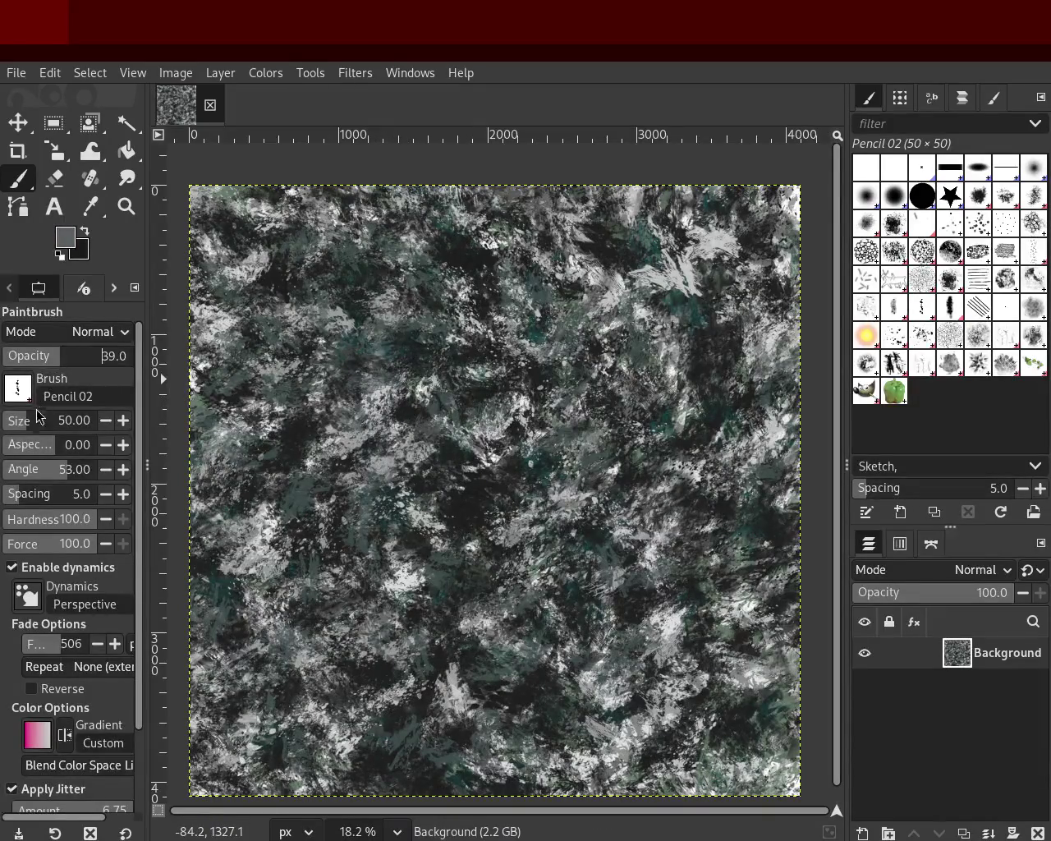
drag(39, 418, 180, 427)
drag(32, 367, 131, 362)
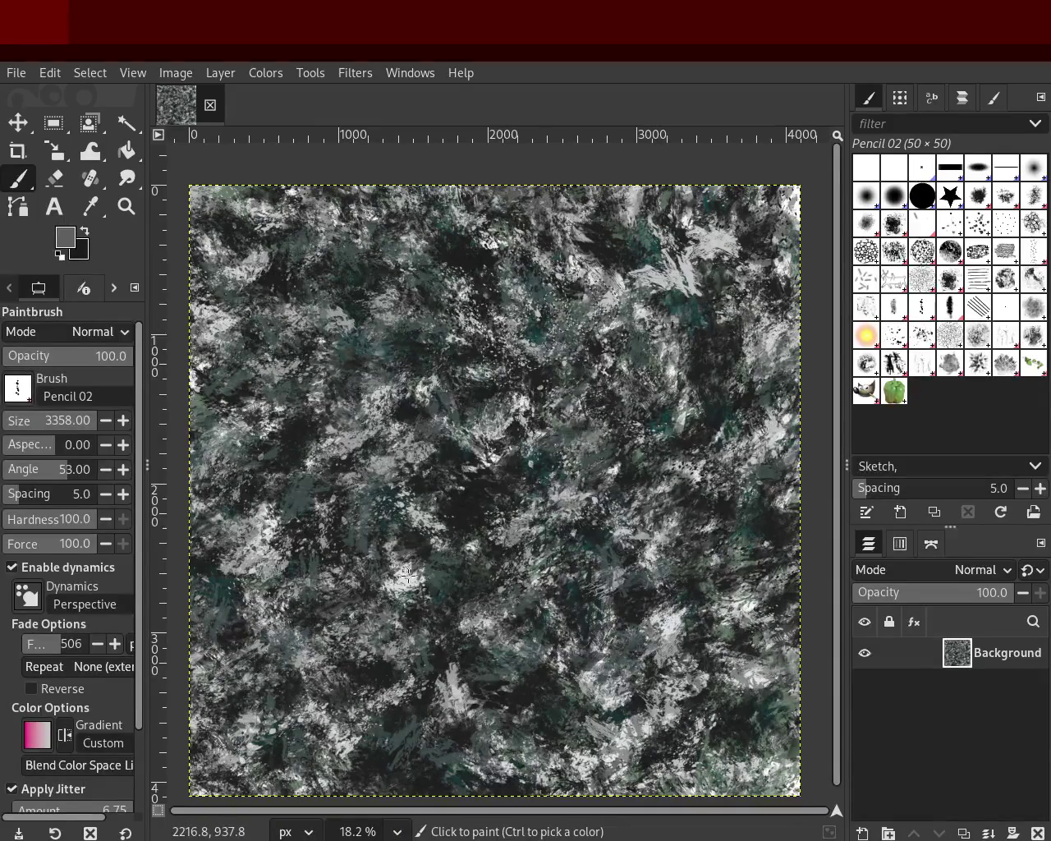
Step: Test grey dabs on the texture, undo them, and set brush size to 163
click(523, 331)
drag(522, 331, 495, 526)
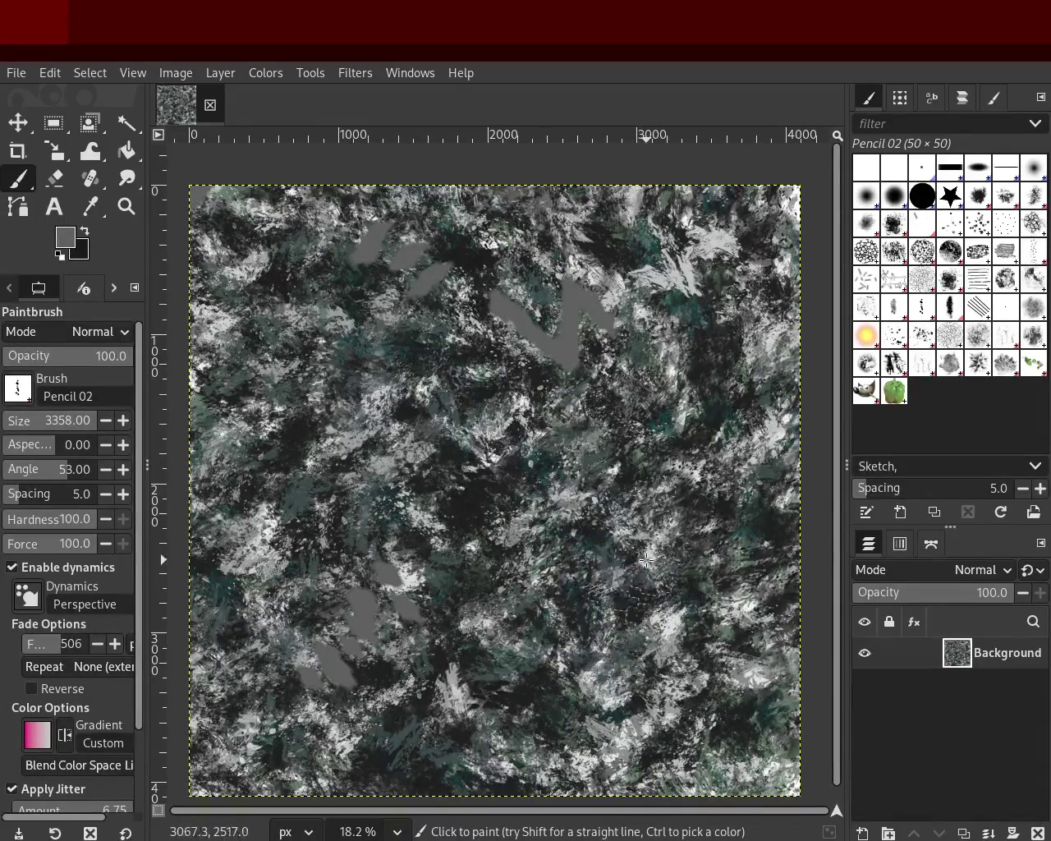
key(ctrl+z)
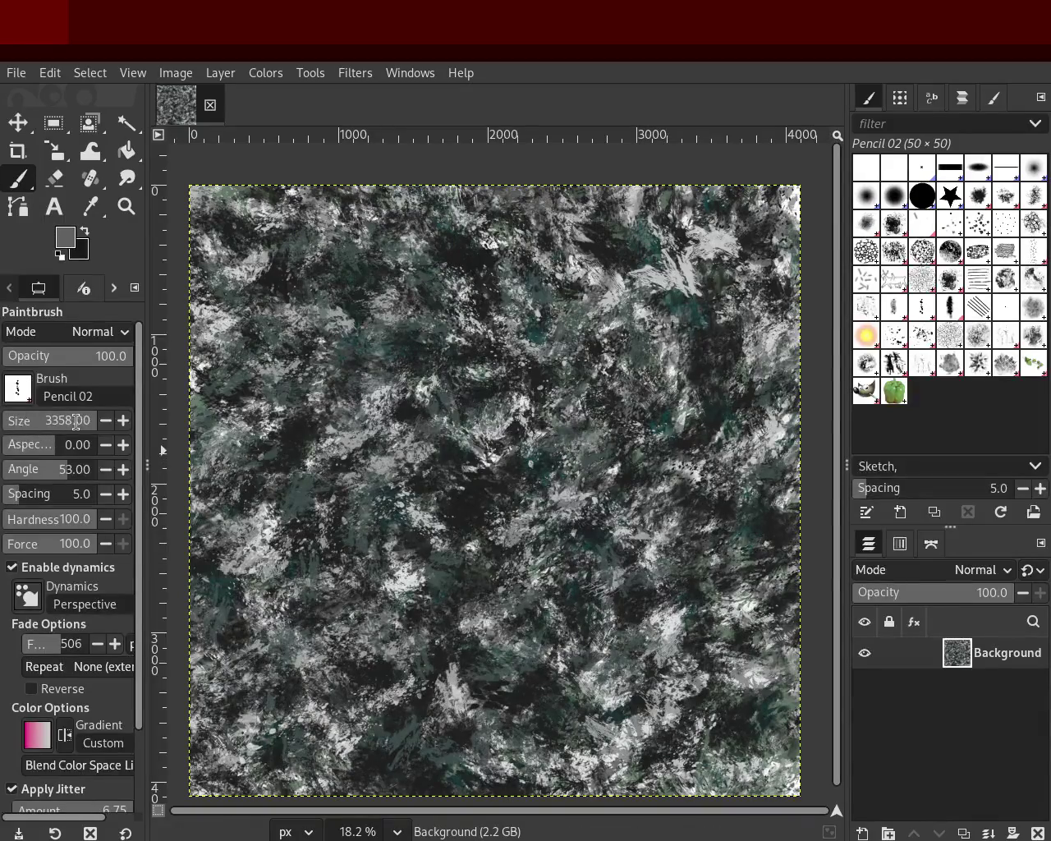
click(60, 422)
text(163)
key(Return)
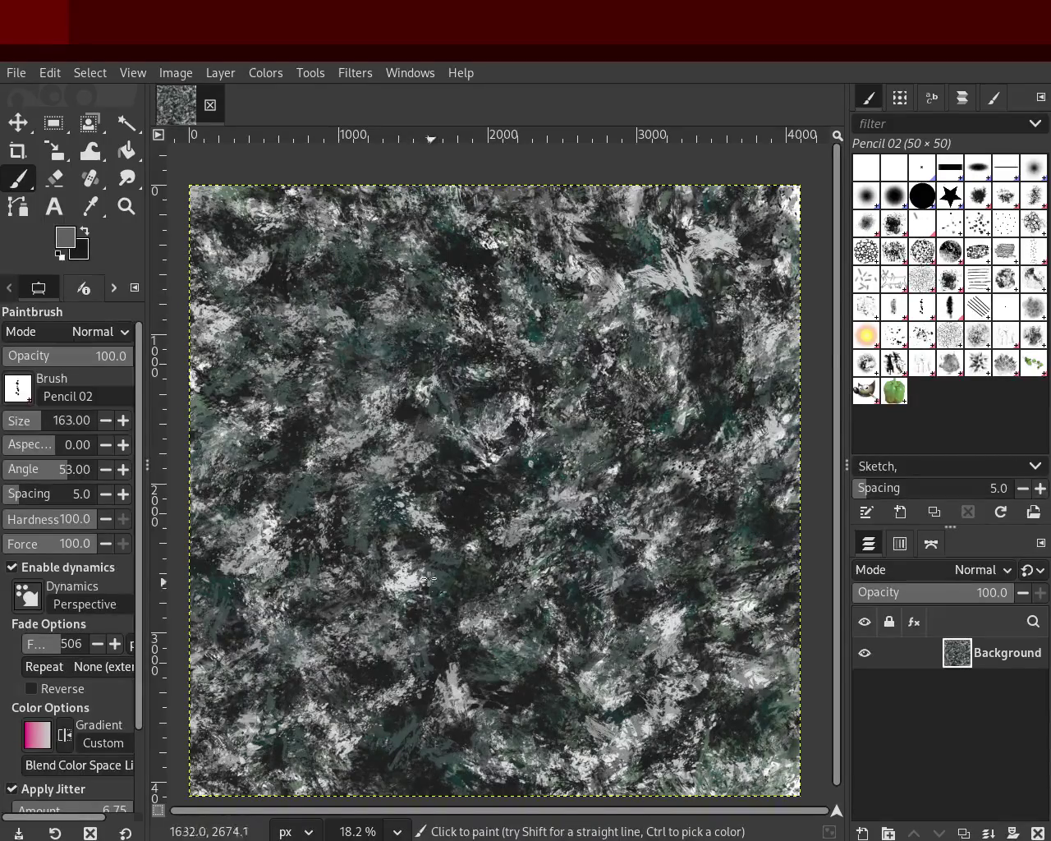
click(119, 204)
click(382, 384)
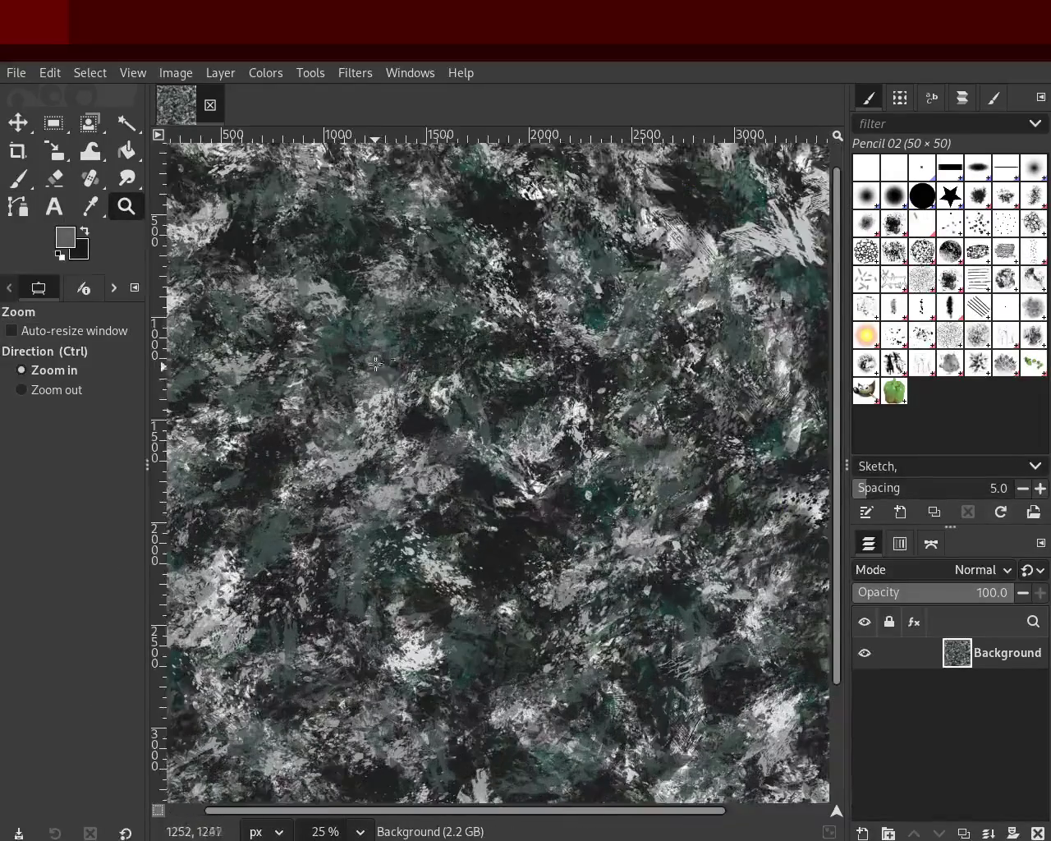
click(385, 361)
click(415, 347)
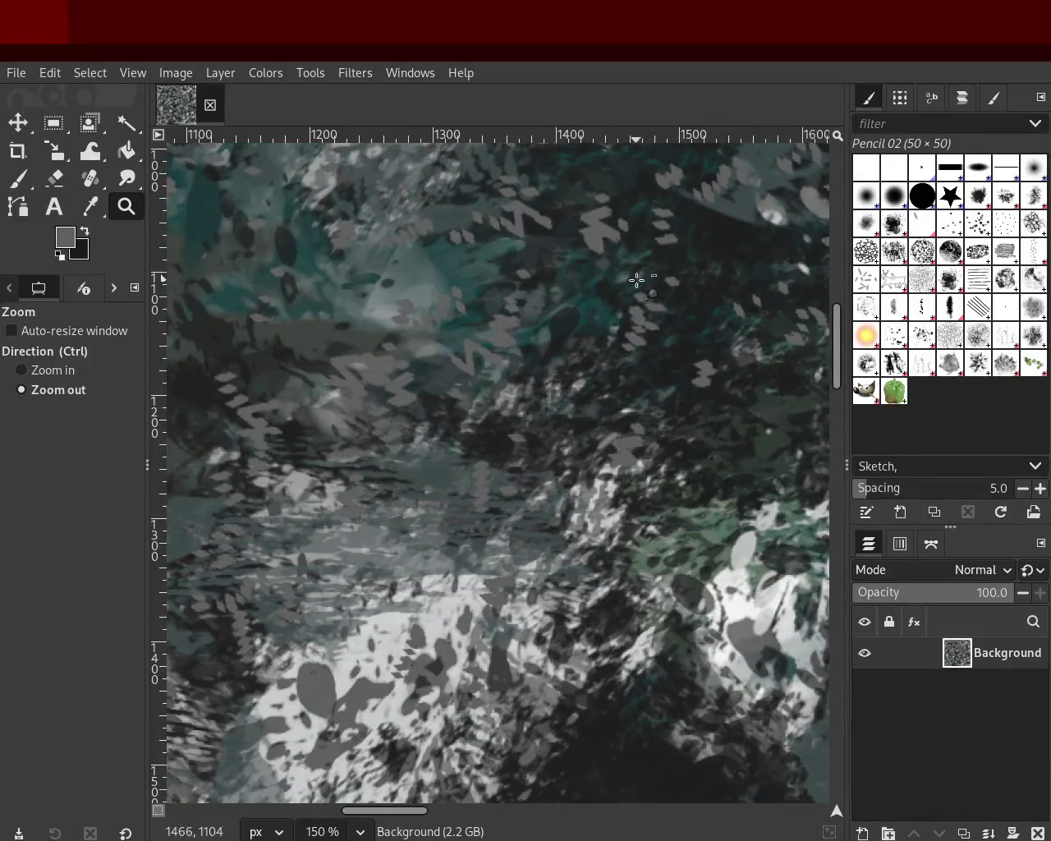
scroll(516, 368, down, 1)
scroll(501, 395, down, 4)
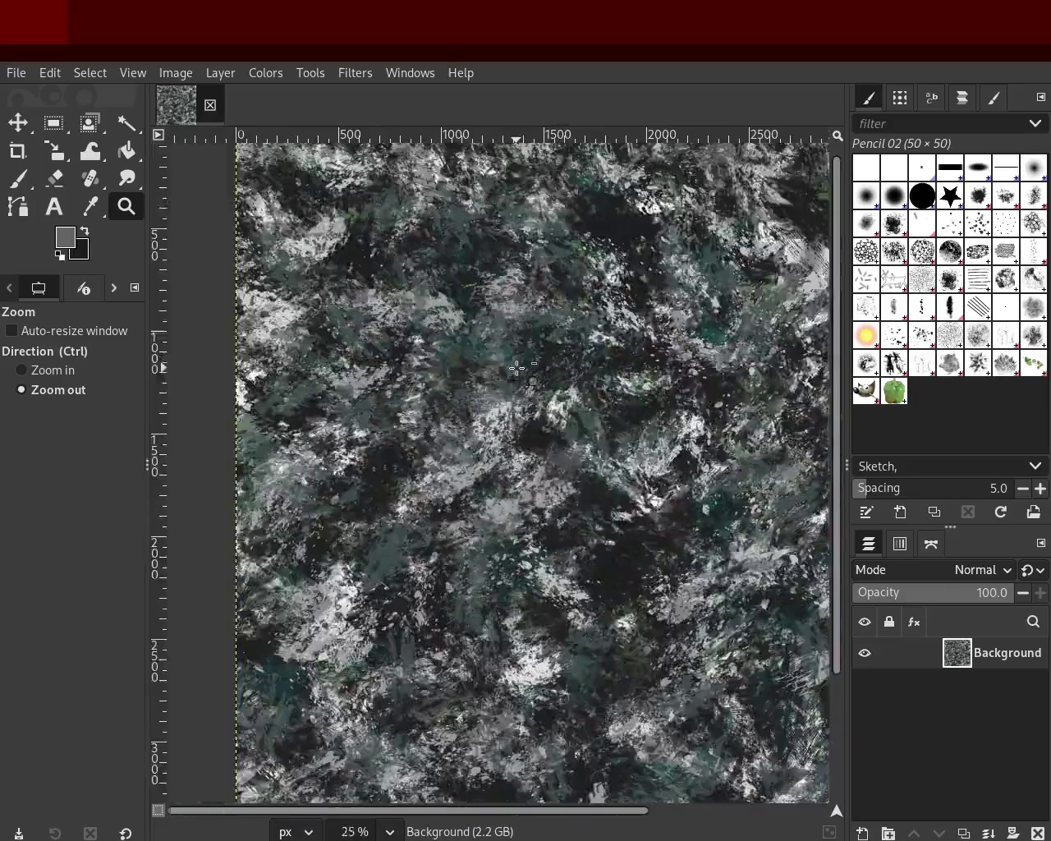
scroll(495, 426, down, 2)
scroll(443, 443, up, 2)
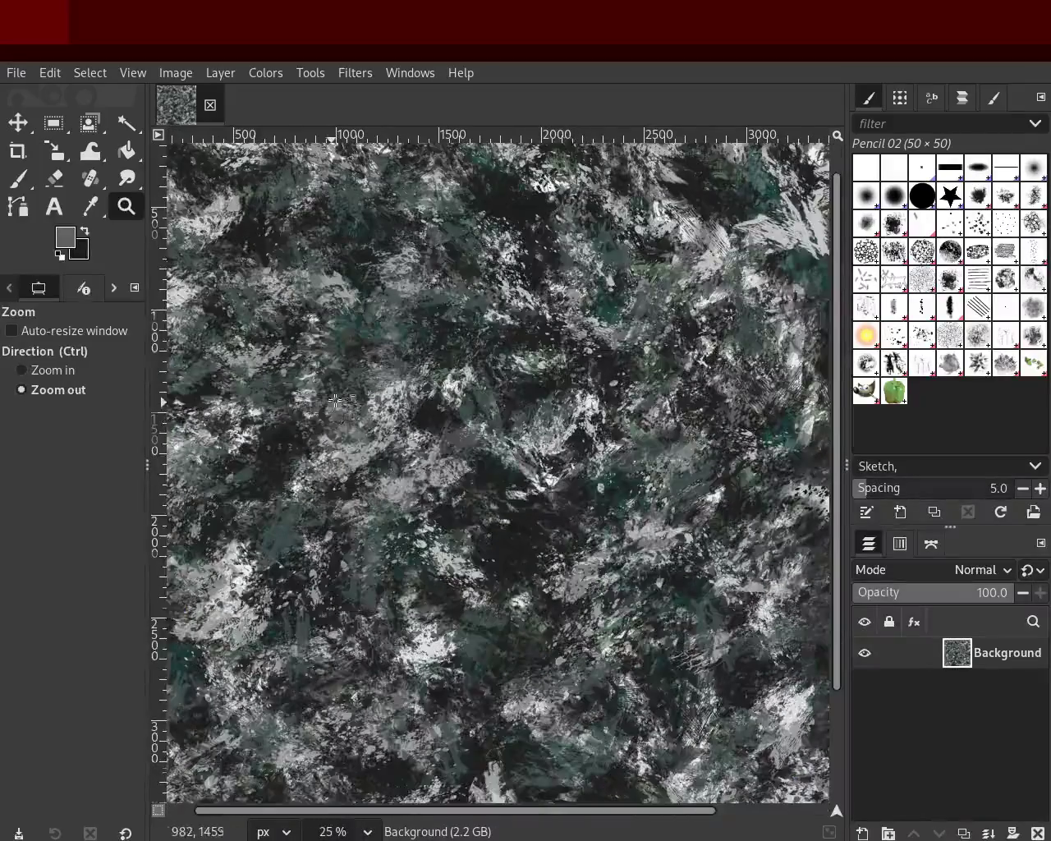
scroll(391, 459, down, 2)
scroll(391, 476, down, 2)
scroll(390, 525, down, 1)
scroll(390, 529, up, 1)
scroll(390, 529, down, 1)
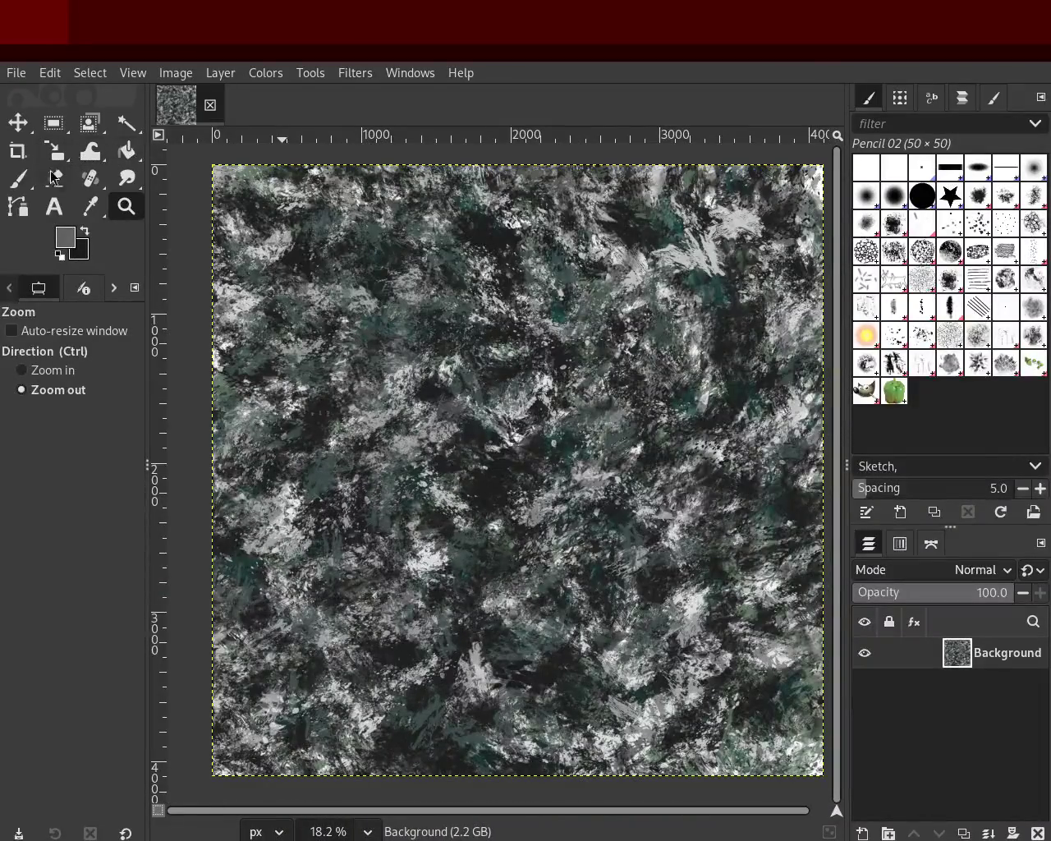
click(30, 187)
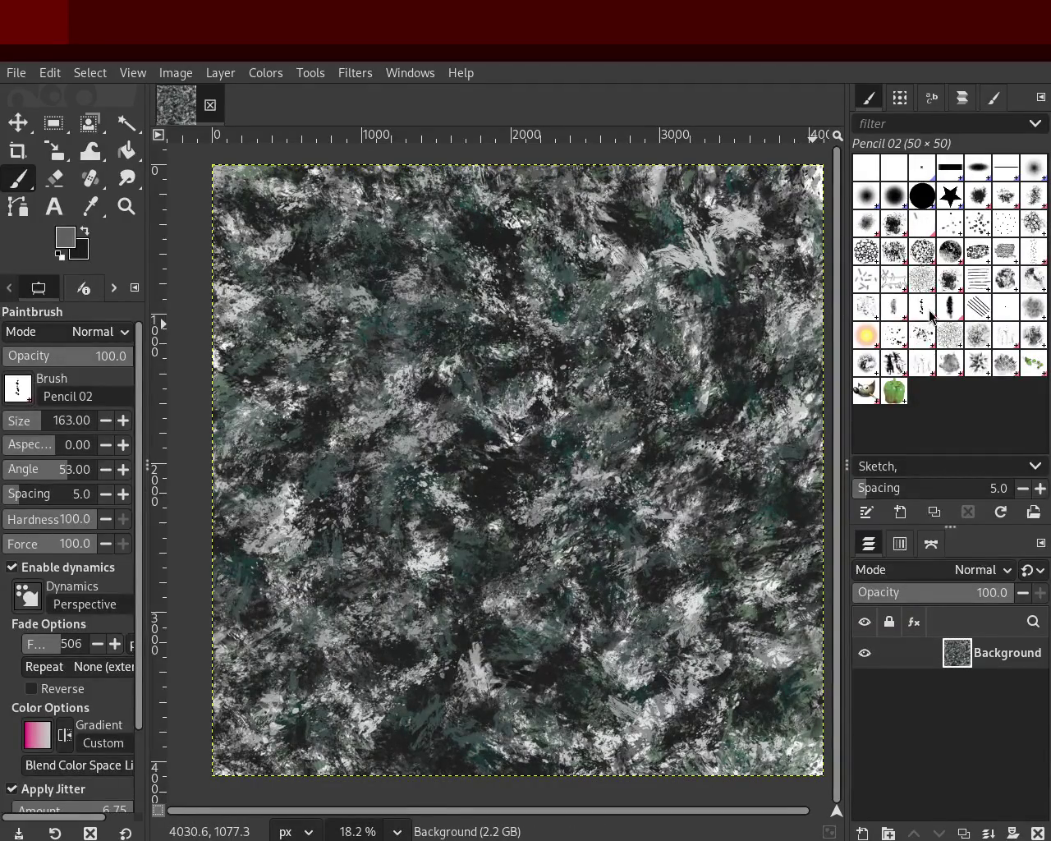
Step: Load the Splats 01 brush at size 1083 and sample a darker grey from the texture
ctrl+click(476, 232)
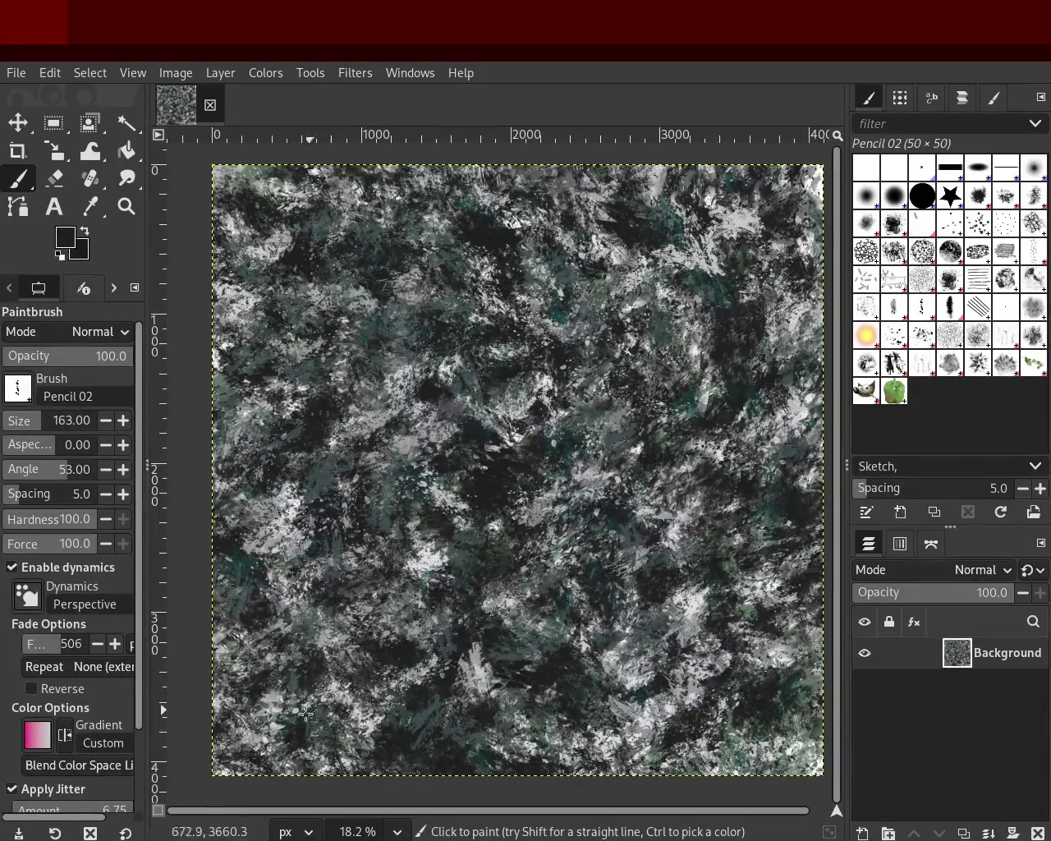
click(899, 349)
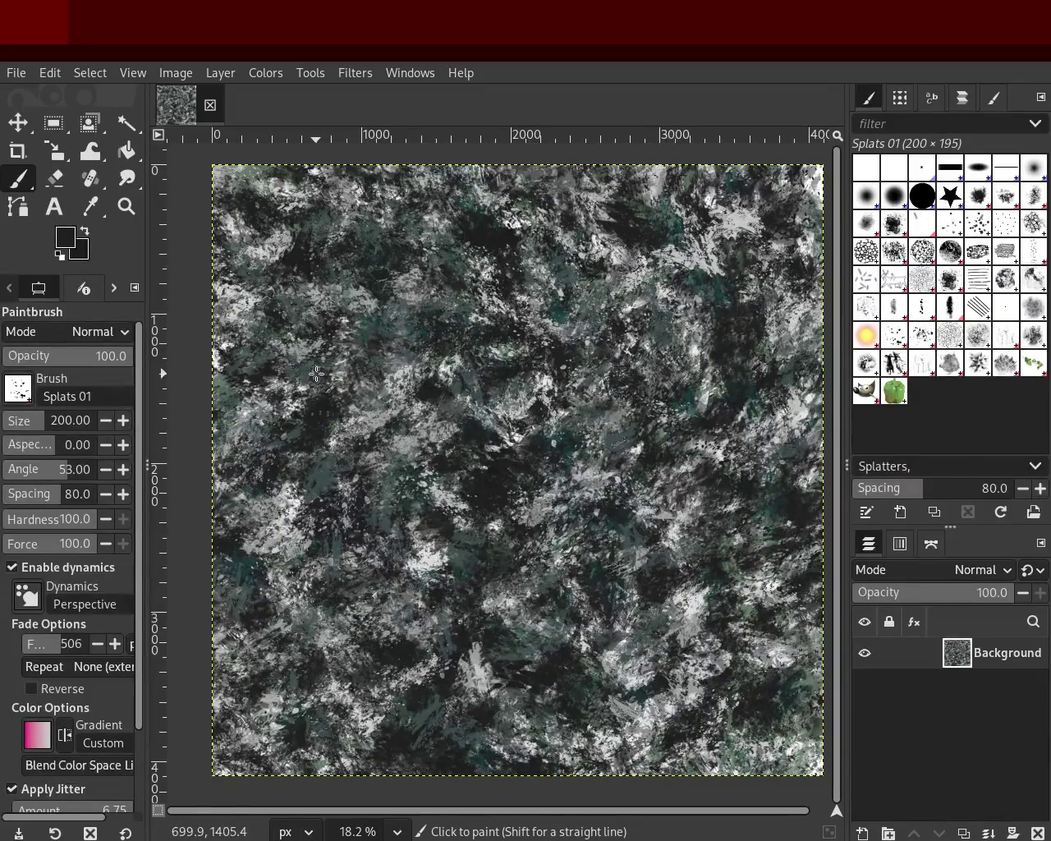
click(54, 421)
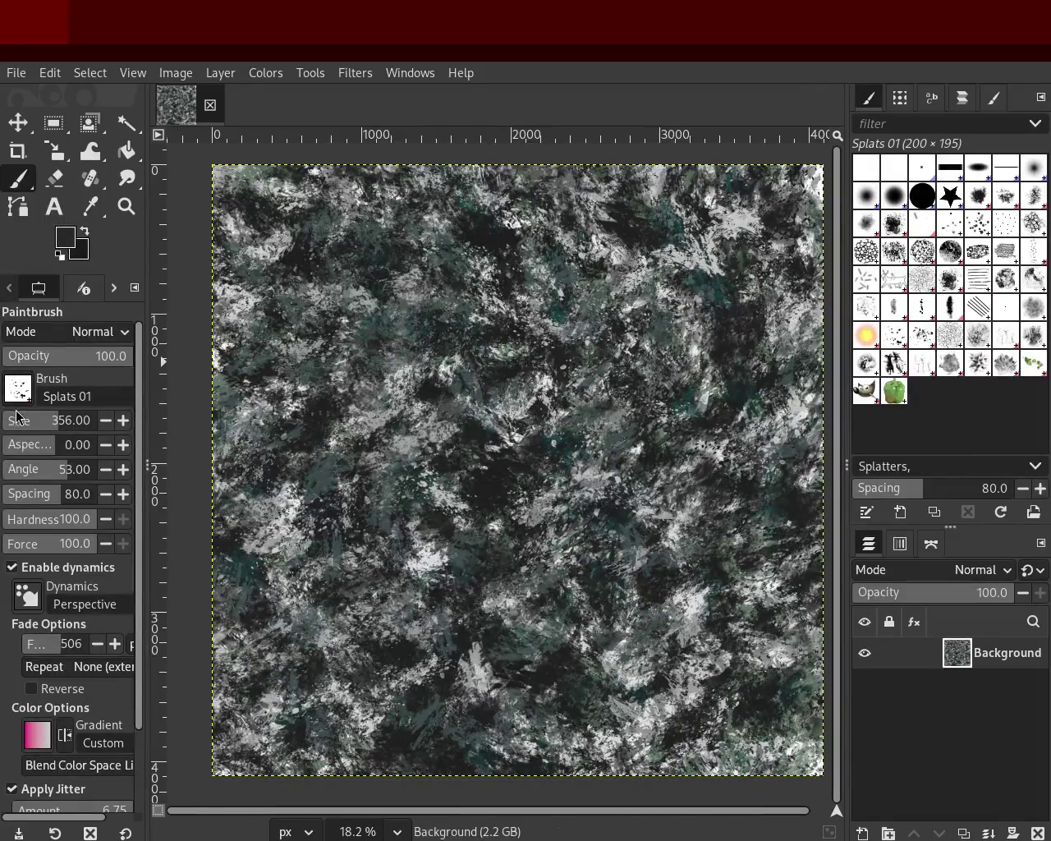
drag(51, 425, 312, 352)
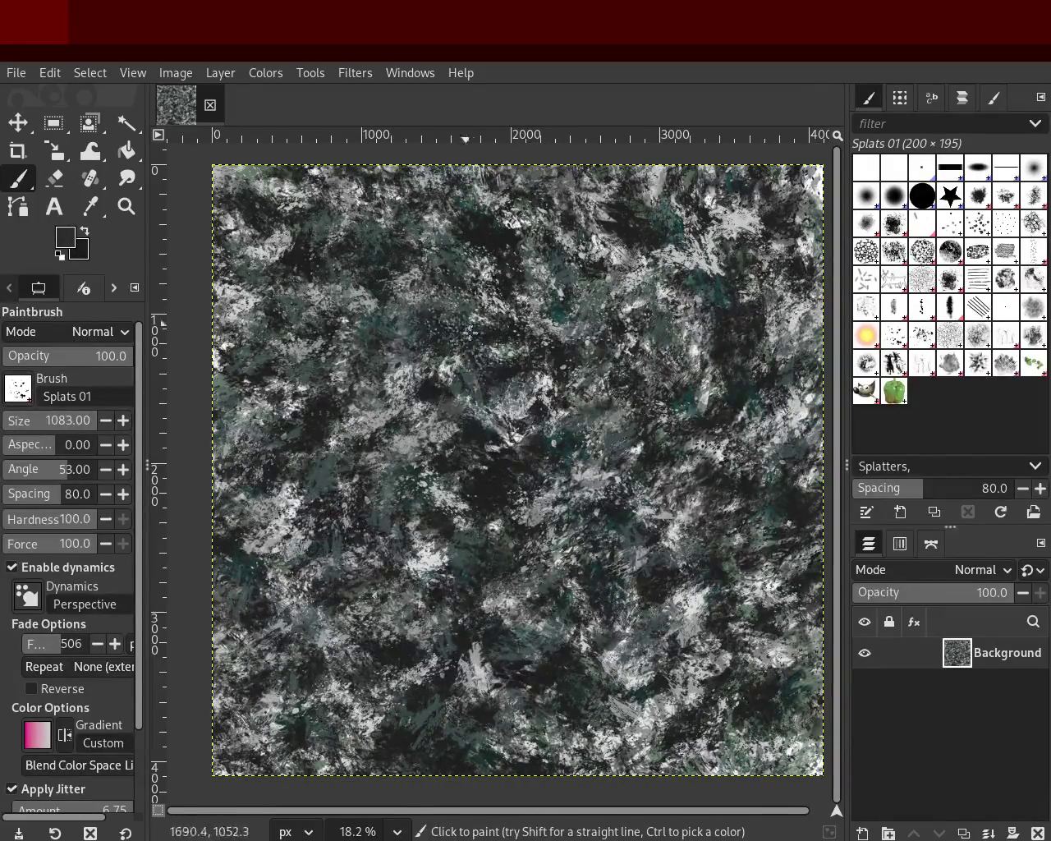
ctrl+click(494, 235)
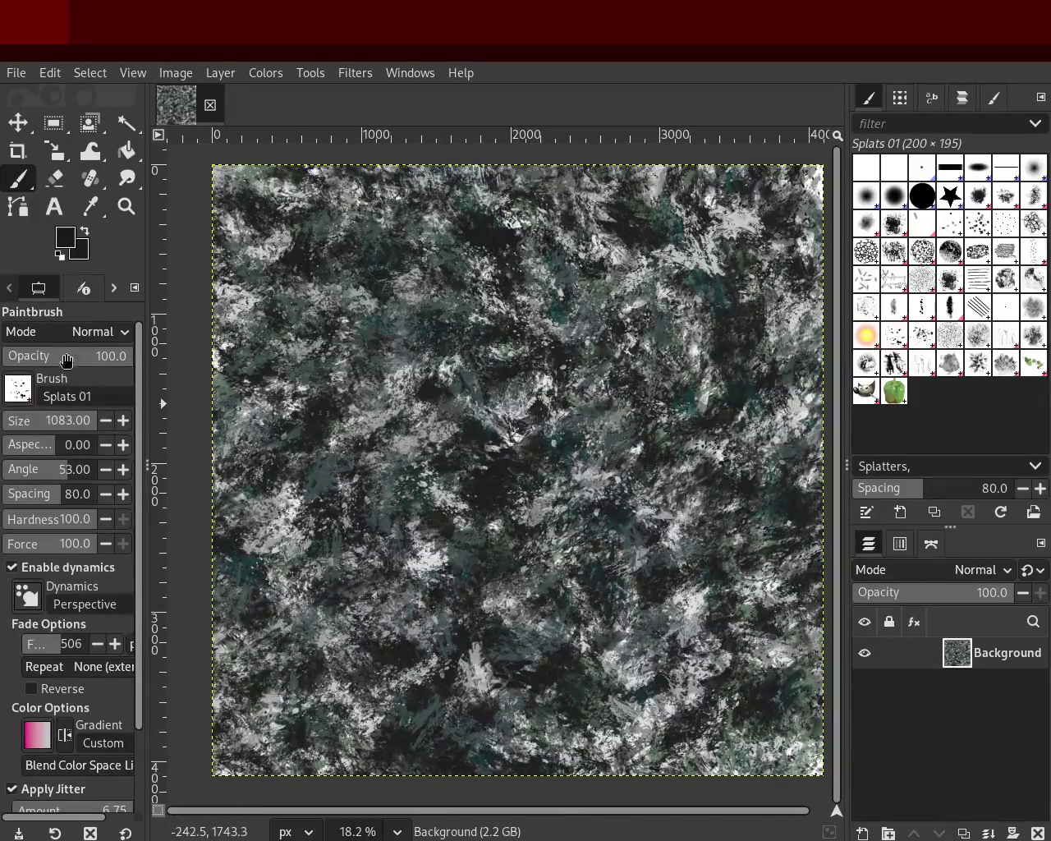
click(123, 205)
ctrl+scroll(299, 306, up, 4)
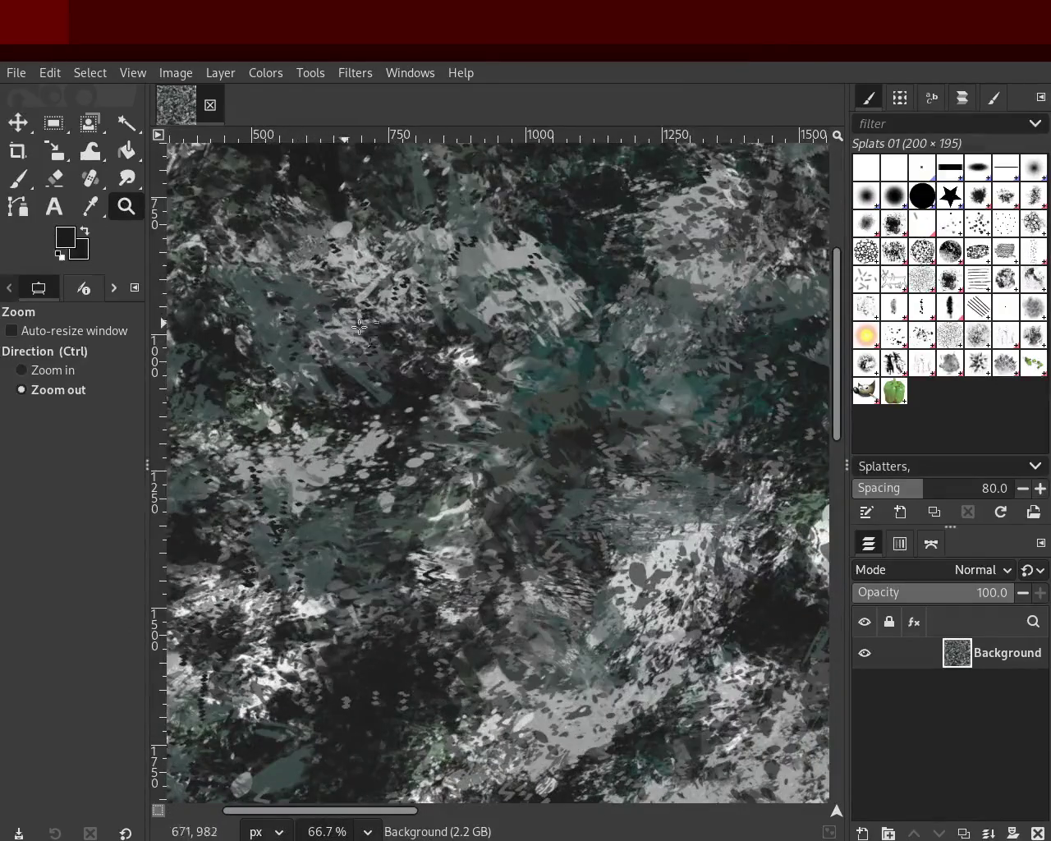
ctrl+scroll(503, 382, up, 2)
ctrl+scroll(504, 382, up, 1)
ctrl+scroll(503, 382, up, 1)
ctrl+scroll(504, 381, up, 2)
ctrl+scroll(503, 382, down, 2)
ctrl+scroll(503, 382, down, 1)
ctrl+scroll(504, 382, down, 1)
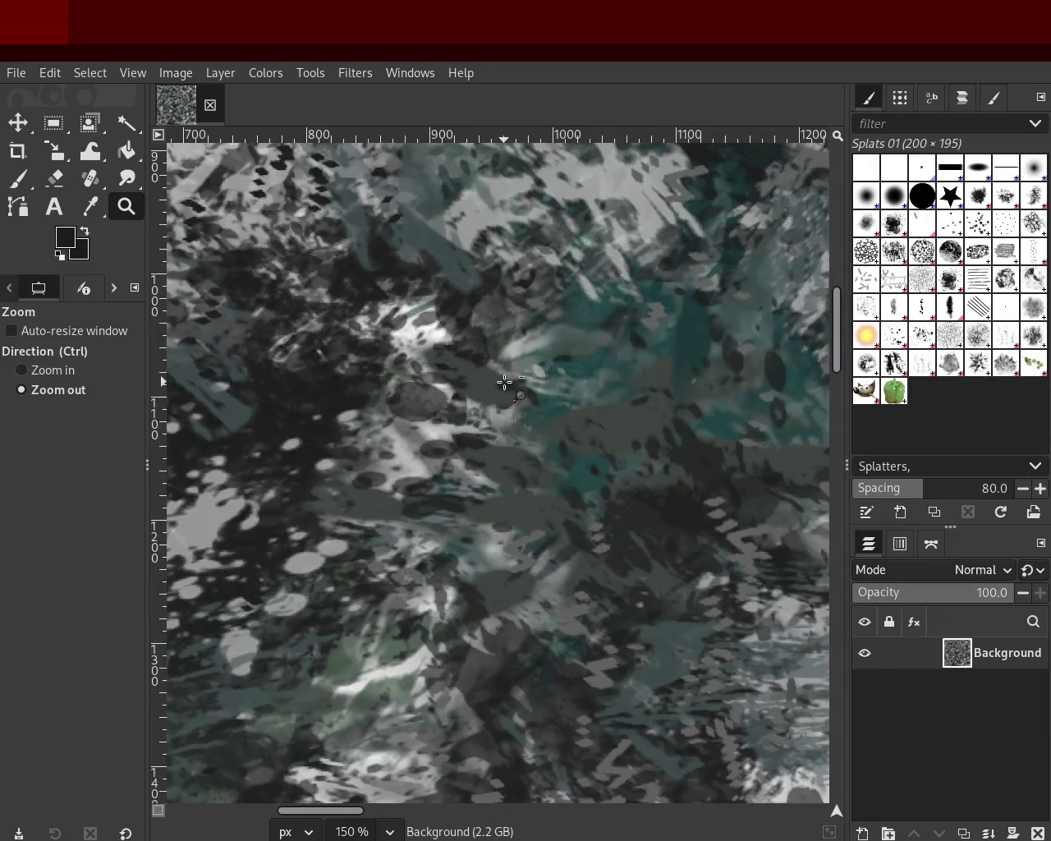
ctrl+scroll(503, 382, down, 2)
ctrl+scroll(504, 382, down, 1)
ctrl+scroll(414, 326, up, 2)
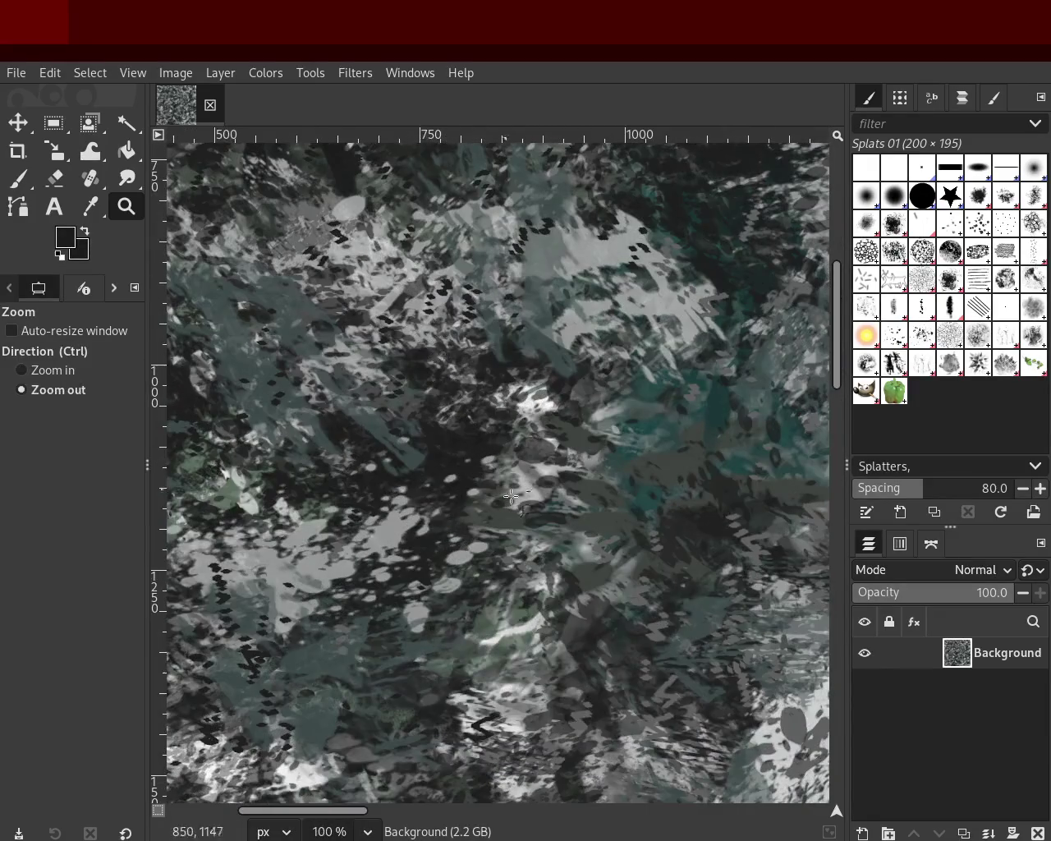
ctrl+scroll(415, 326, down, 2)
ctrl+scroll(425, 419, up, 1)
ctrl+scroll(425, 419, up, 1)
ctrl+scroll(425, 419, down, 3)
ctrl+scroll(435, 402, up, 2)
ctrl+scroll(439, 394, up, 1)
ctrl+scroll(444, 390, down, 3)
ctrl+scroll(444, 390, up, 2)
ctrl+scroll(444, 390, down, 1)
ctrl+scroll(444, 390, down, 2)
ctrl+scroll(693, 406, up, 3)
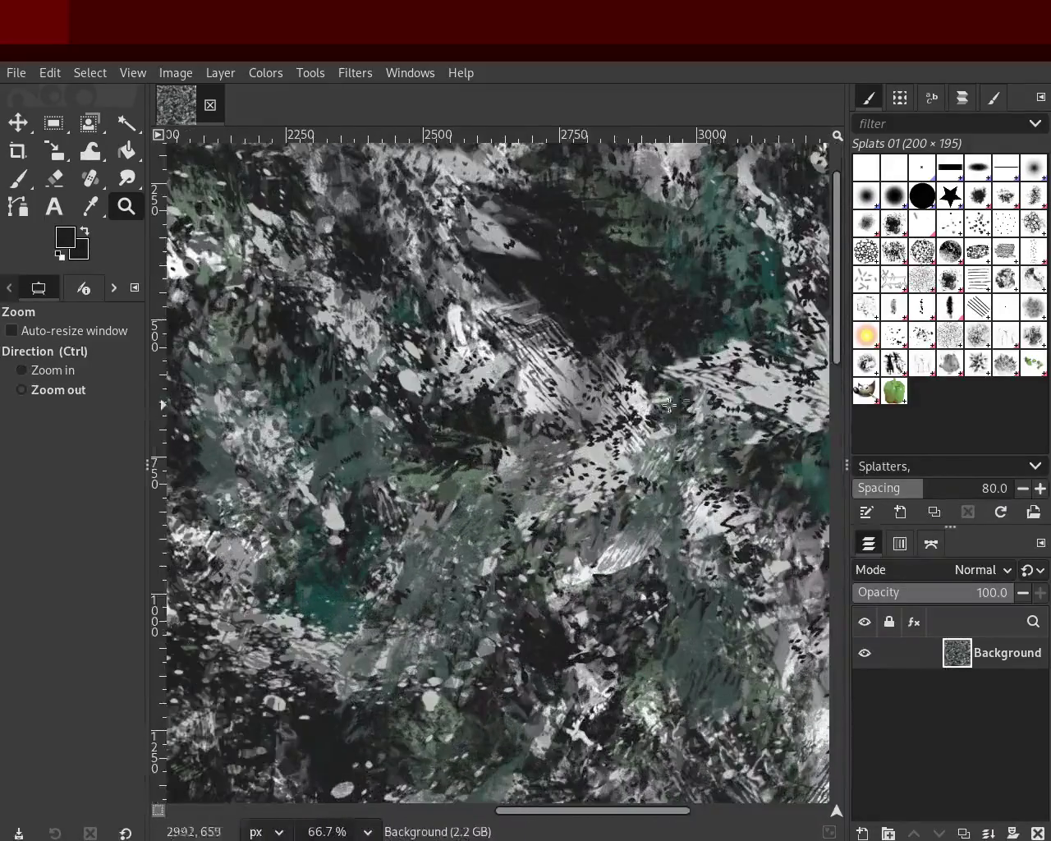
ctrl+scroll(585, 379, down, 3)
ctrl+scroll(585, 378, down, 1)
ctrl+scroll(700, 348, up, 3)
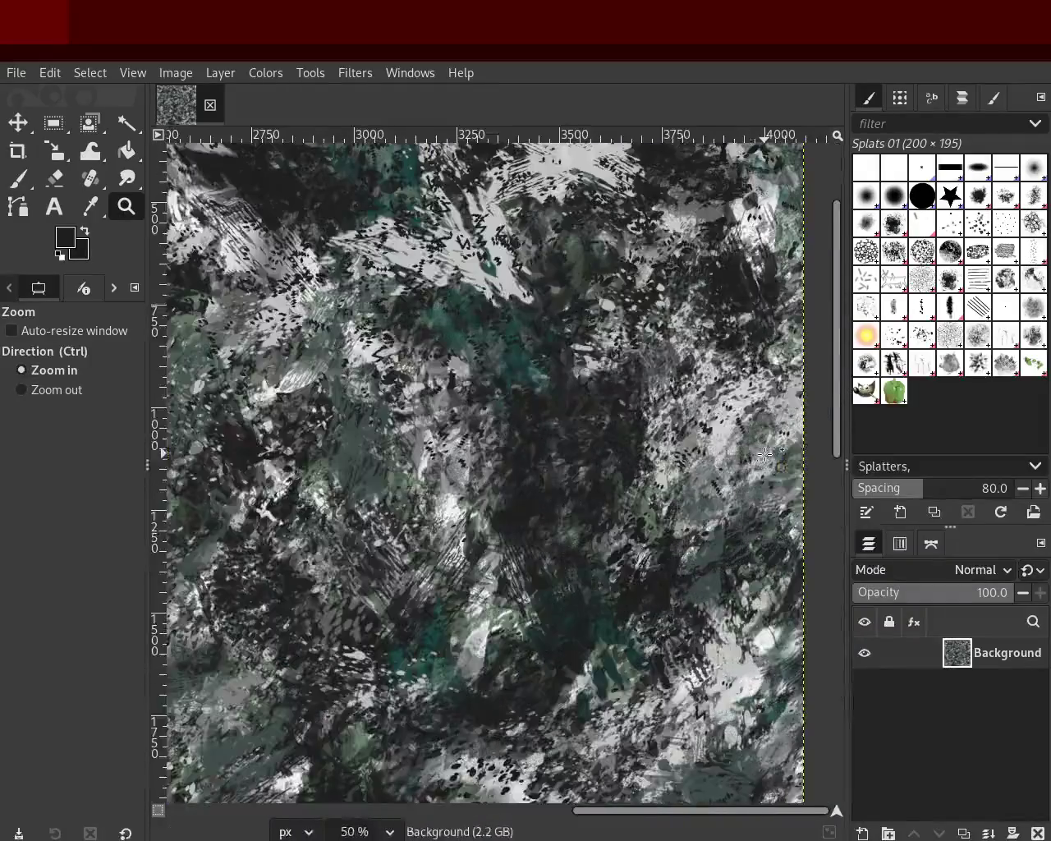
ctrl+scroll(700, 348, down, 3)
ctrl+scroll(657, 493, up, 2)
ctrl+scroll(624, 630, down, 2)
ctrl+scroll(624, 630, up, 1)
ctrl+scroll(632, 550, up, 2)
ctrl+scroll(640, 534, down, 1)
ctrl+scroll(640, 513, down, 1)
ctrl+scroll(641, 641, up, 2)
ctrl+scroll(641, 641, down, 2)
ctrl+scroll(574, 636, down, 2)
ctrl+scroll(492, 632, up, 2)
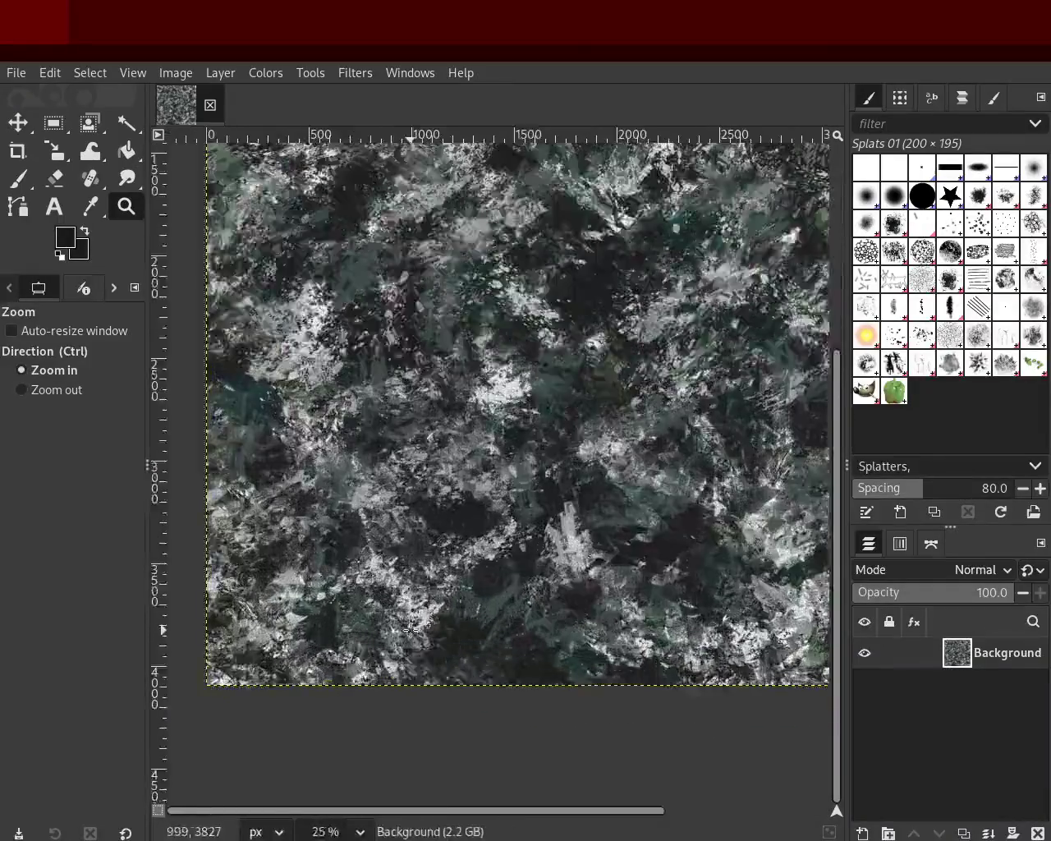
ctrl+scroll(412, 630, up, 2)
ctrl+scroll(411, 630, down, 3)
ctrl+scroll(435, 575, down, 1)
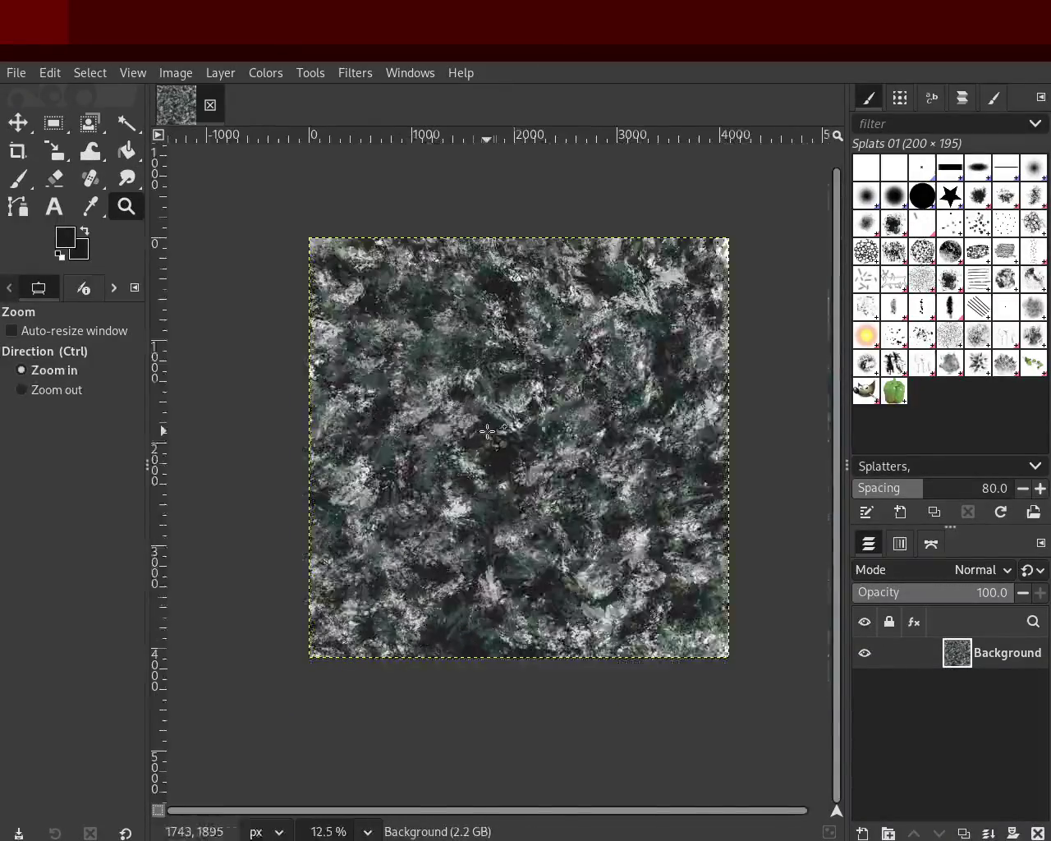
ctrl+scroll(460, 509, up, 2)
ctrl+scroll(488, 430, up, 4)
ctrl+scroll(493, 427, down, 3)
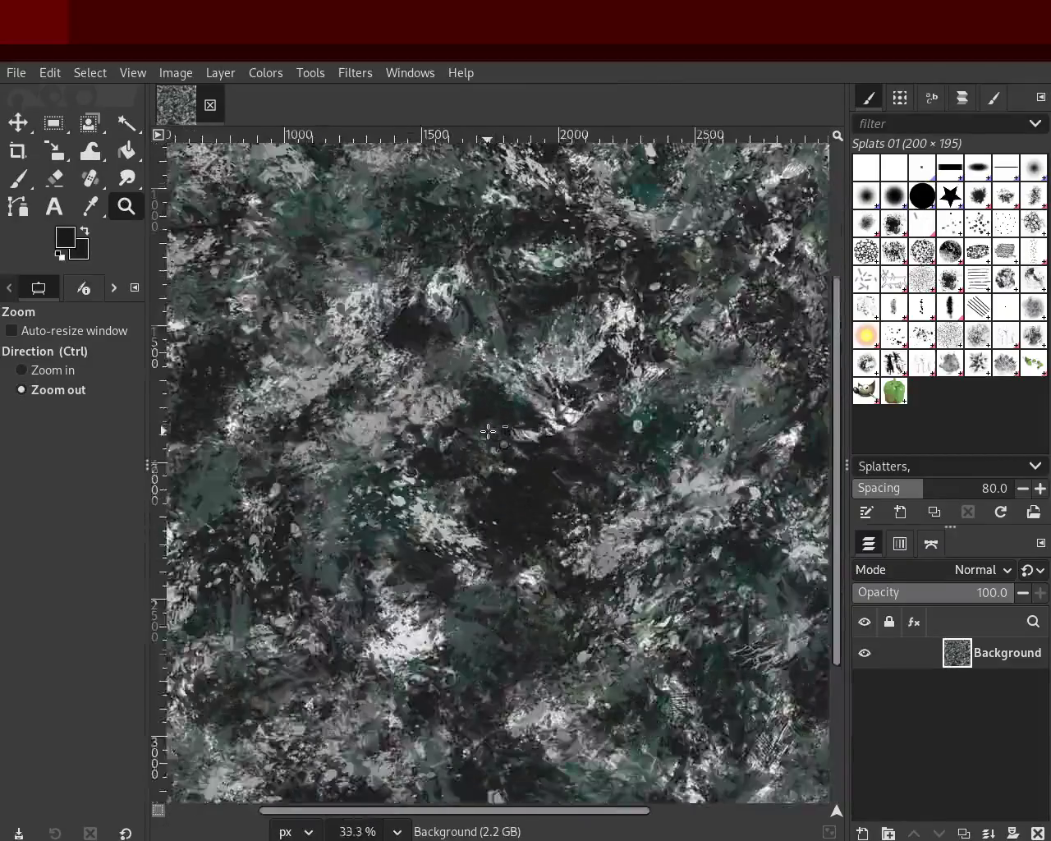
ctrl+scroll(517, 420, down, 3)
ctrl+scroll(547, 417, up, 1)
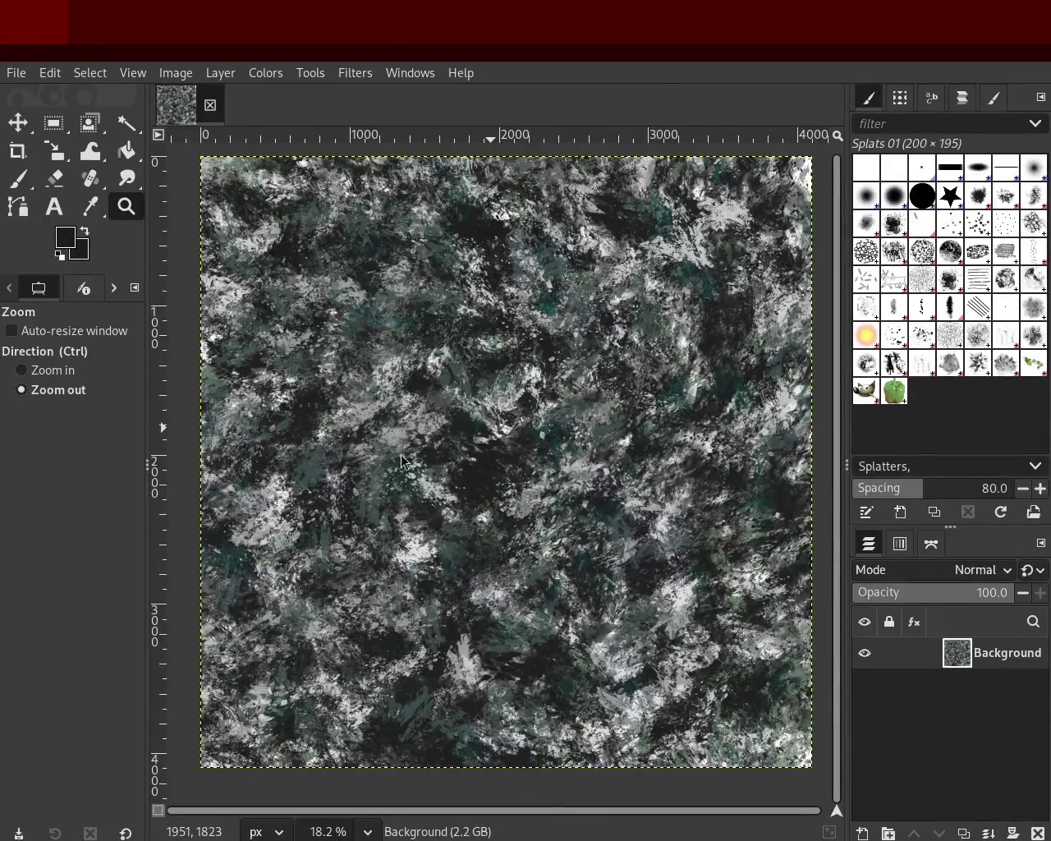
Step: Save the rocky texture image into terrain_1 and bring up Blender's displaced terrain
key(ctrl)
key(ctrl+s)
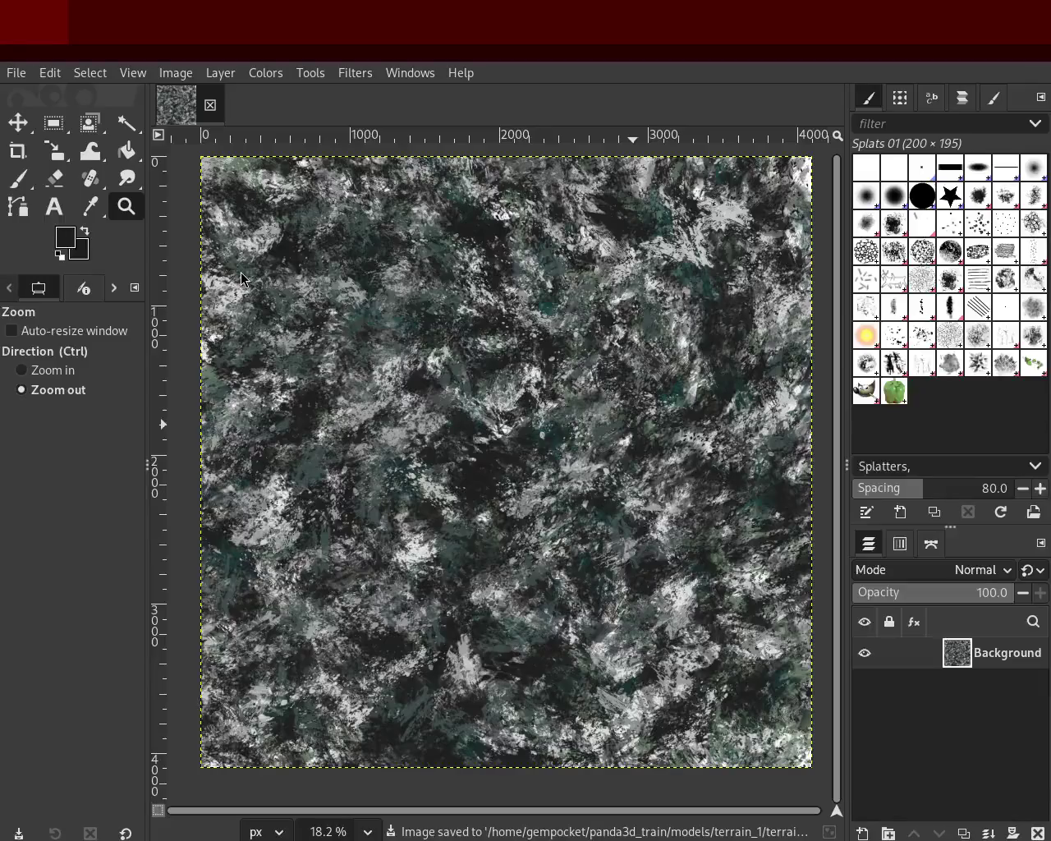
key(ctrl)
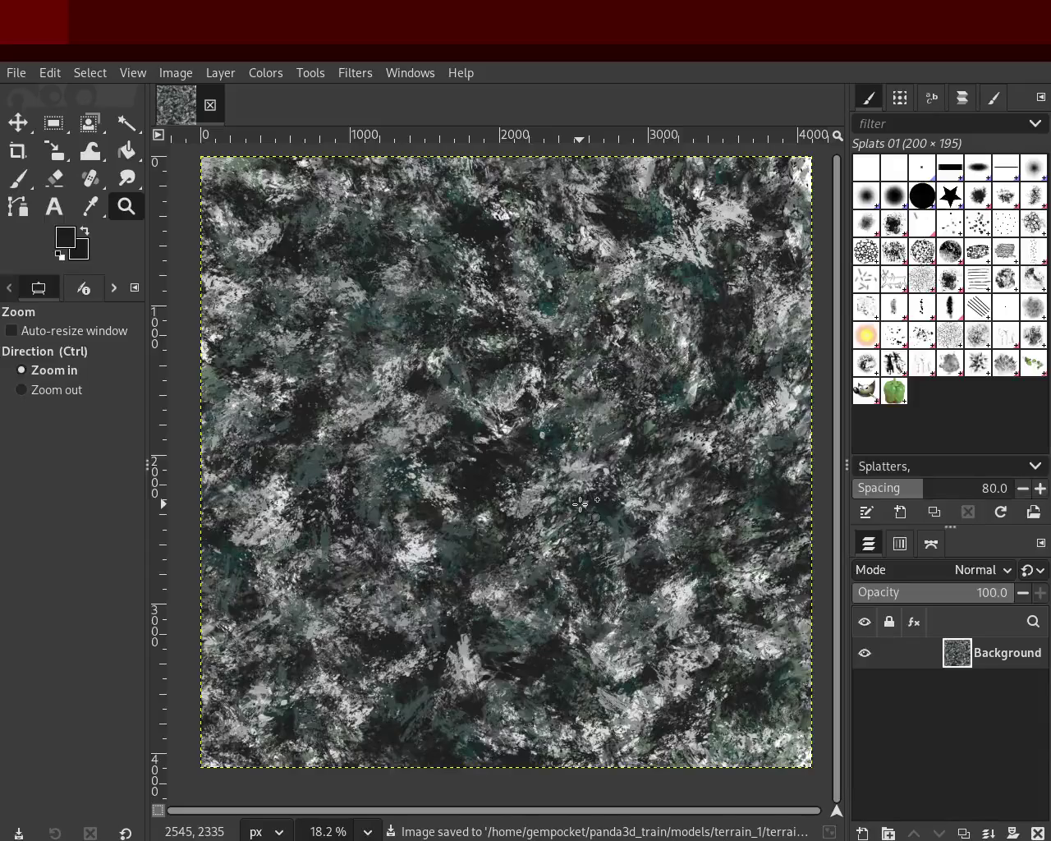
key(ctrl)
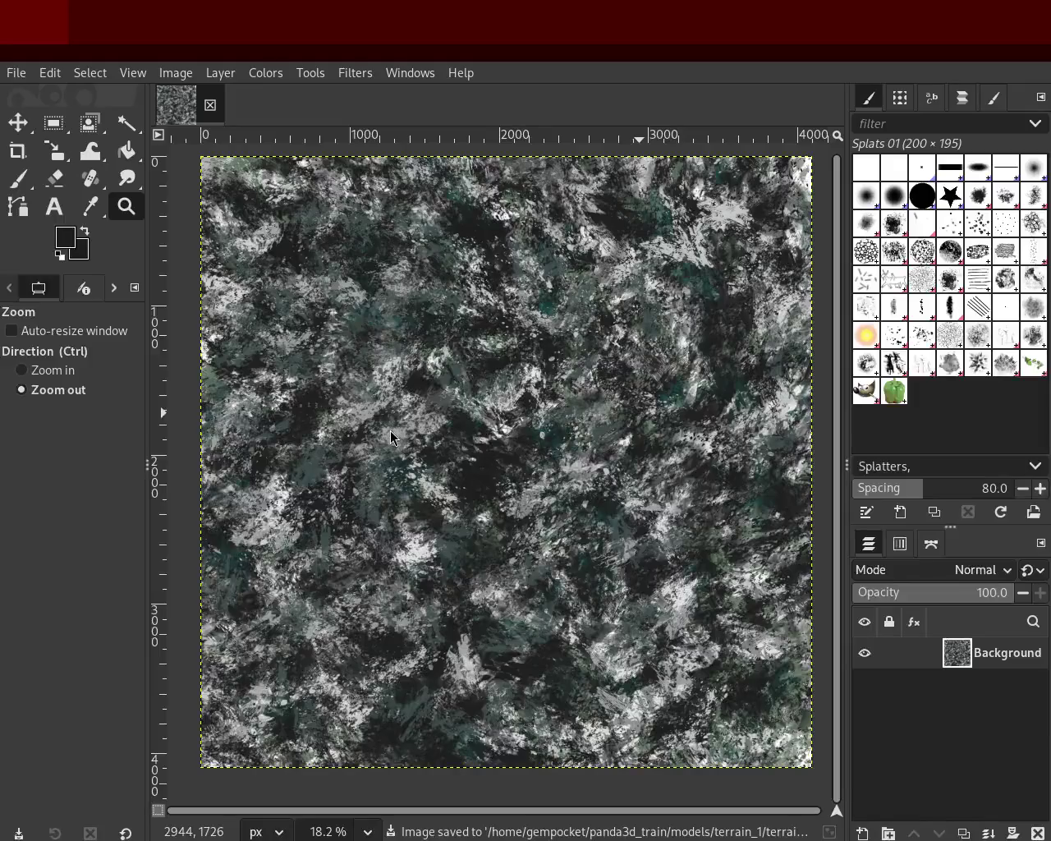
key(alt+Tab)
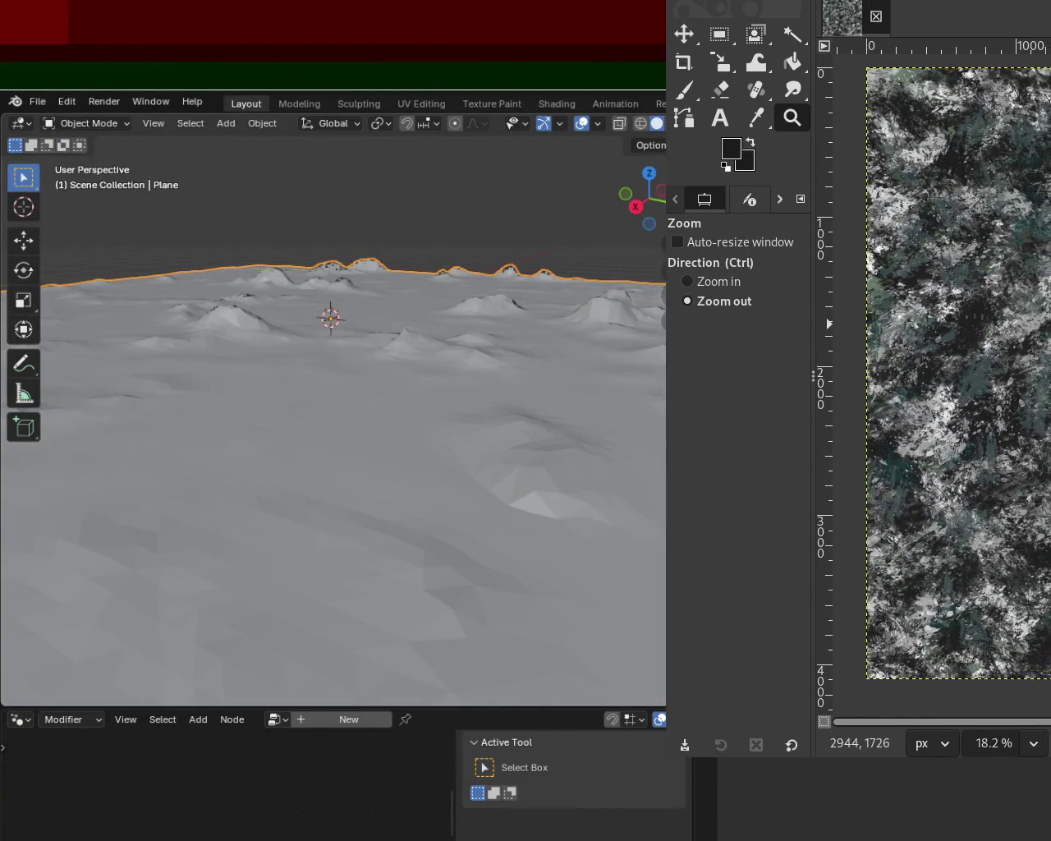
mouse_move(524, 333)
mouse_down()
mouse_move(382, 447)
mouse_move(653, 348)
mouse_move(659, 401)
mouse_move(535, 397)
mouse_move(616, 420)
mouse_up()
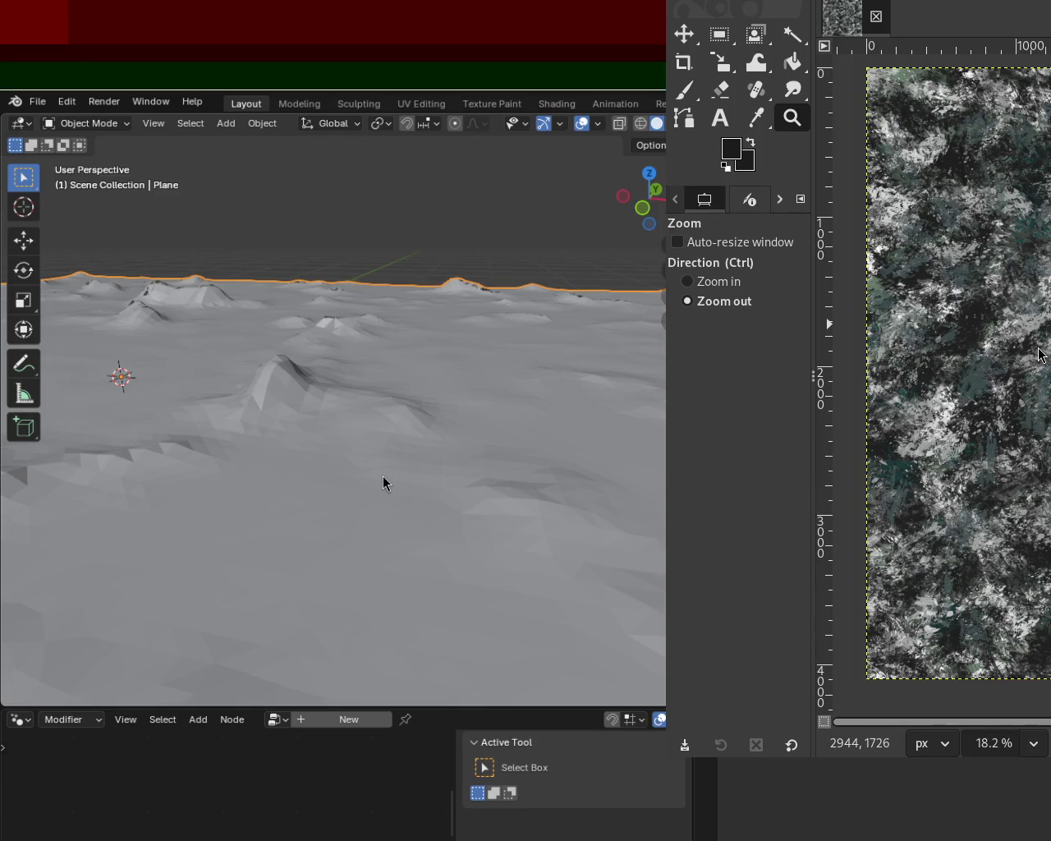
mouse_move(455, 336)
mouse_down()
mouse_move(502, 421)
mouse_move(310, 371)
mouse_move(279, 389)
mouse_move(348, 384)
mouse_move(622, 420)
mouse_move(654, 410)
mouse_move(403, 406)
mouse_move(314, 386)
mouse_move(471, 455)
mouse_move(481, 415)
mouse_move(459, 413)
mouse_up()
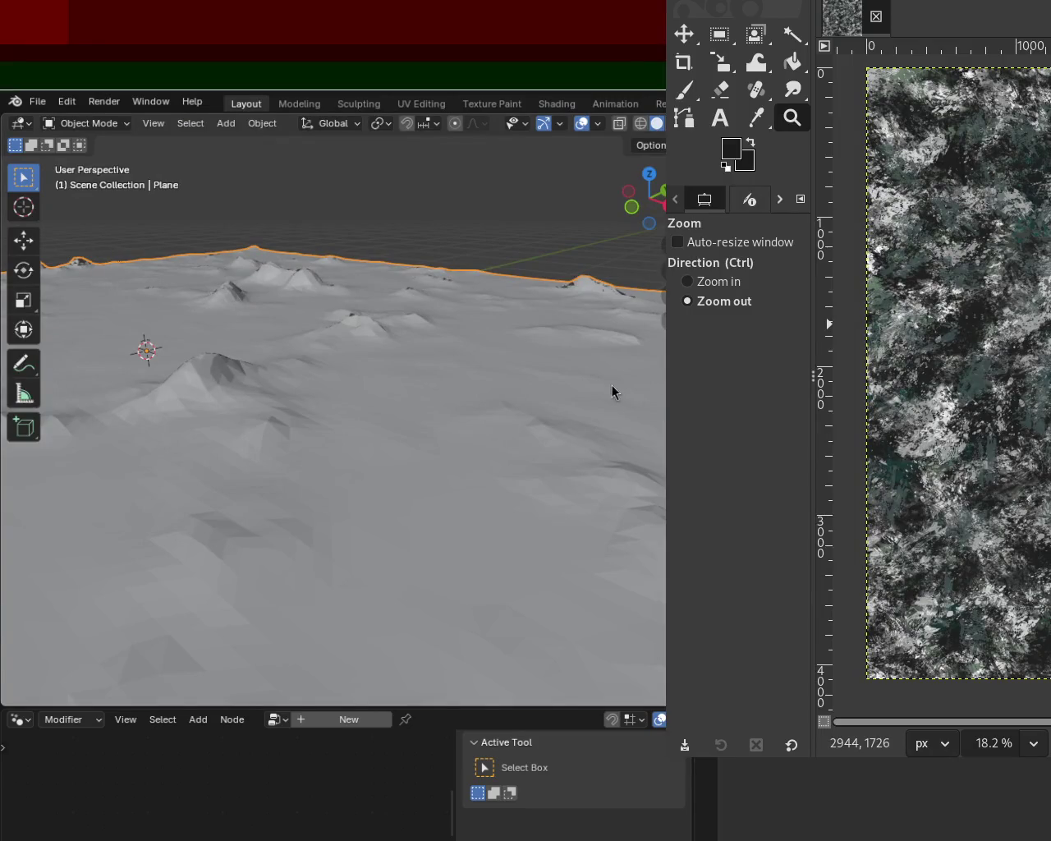
scroll(307, 401, down, 1)
scroll(394, 432, down, 2)
scroll(342, 462, down, 2)
scroll(343, 456, down, 1)
drag(342, 450, 617, 475)
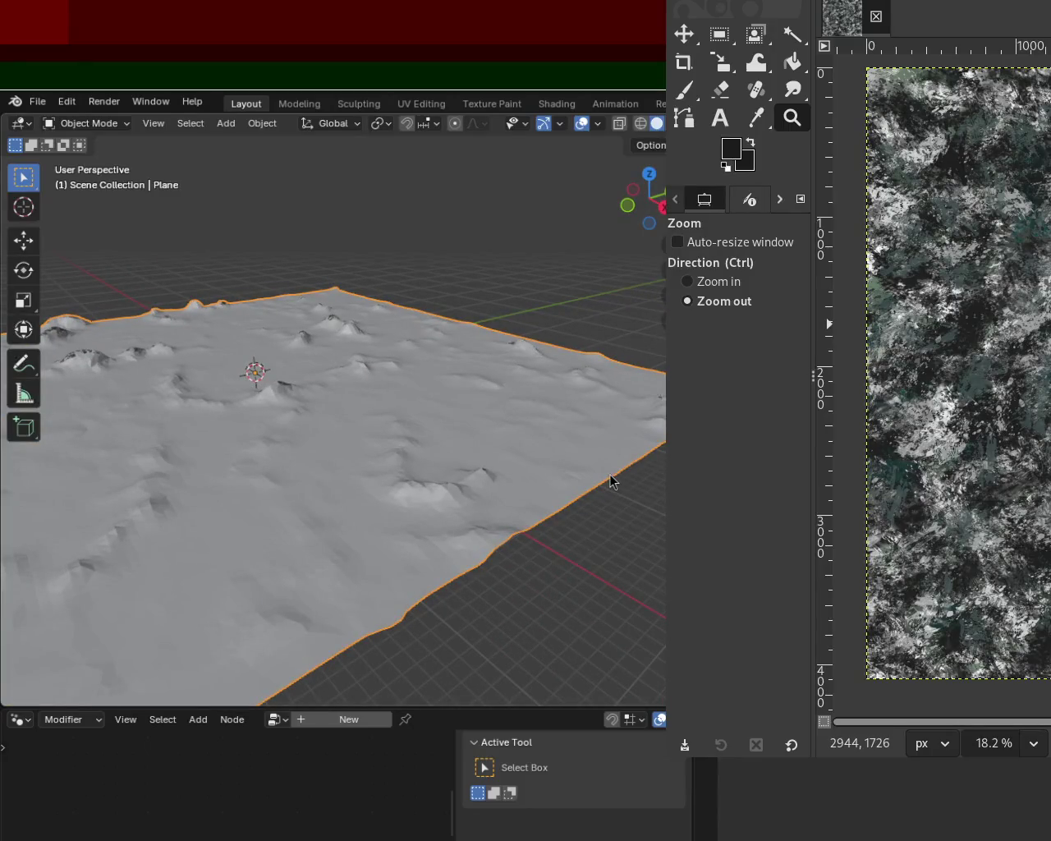
mouse_move(223, 460)
mouse_down()
mouse_move(332, 426)
mouse_move(380, 455)
mouse_move(401, 450)
mouse_move(379, 431)
mouse_up()
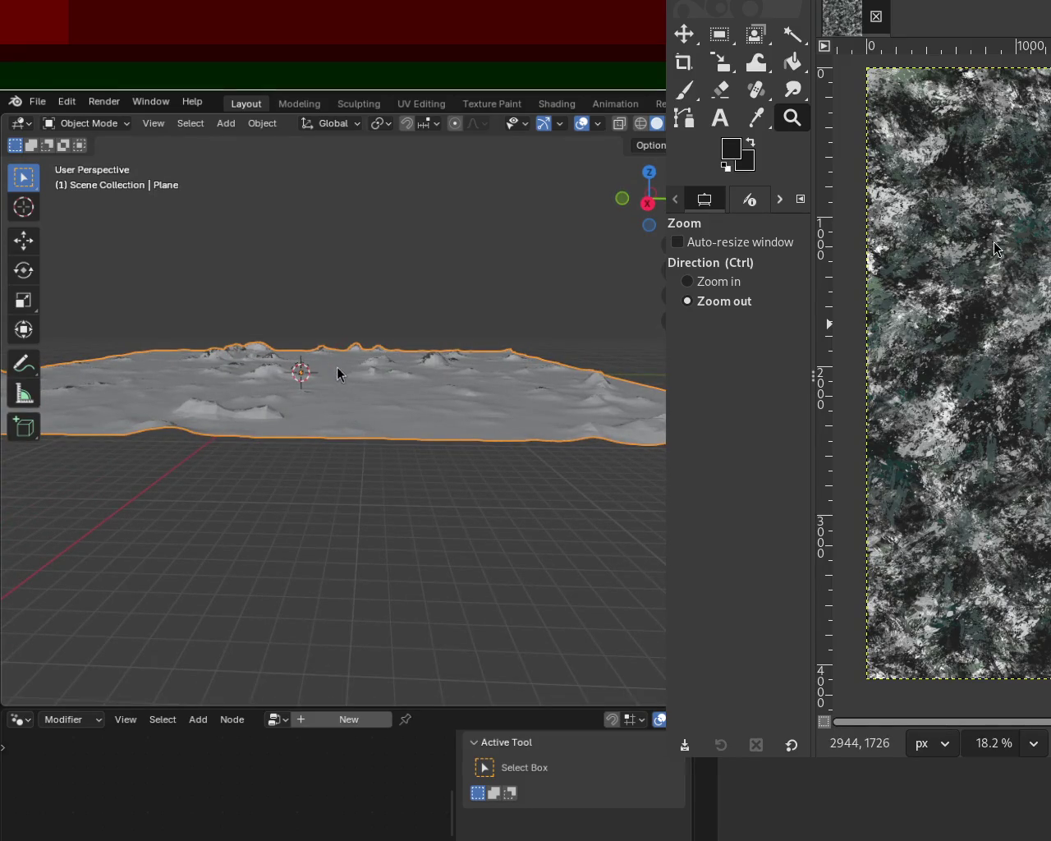
drag(335, 366, 472, 509)
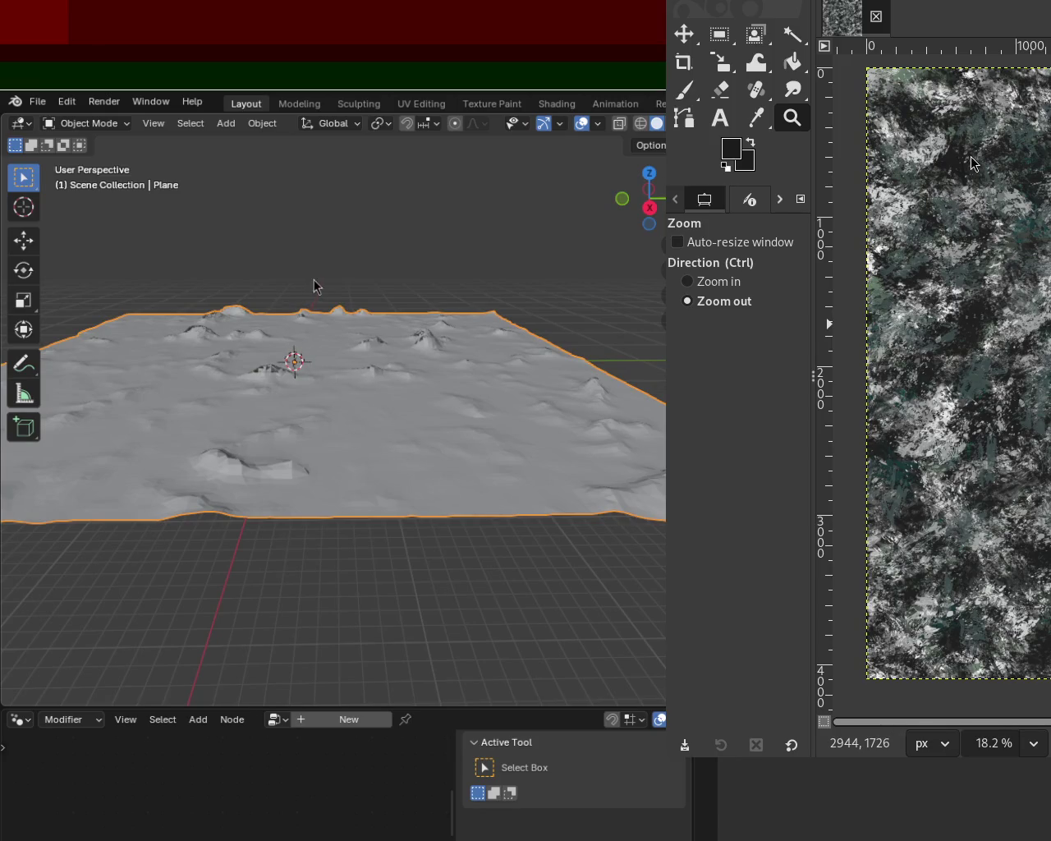
mouse_move(183, 357)
mouse_down()
mouse_move(244, 408)
mouse_move(493, 414)
mouse_move(463, 409)
mouse_move(424, 438)
mouse_move(216, 446)
mouse_move(225, 504)
mouse_up()
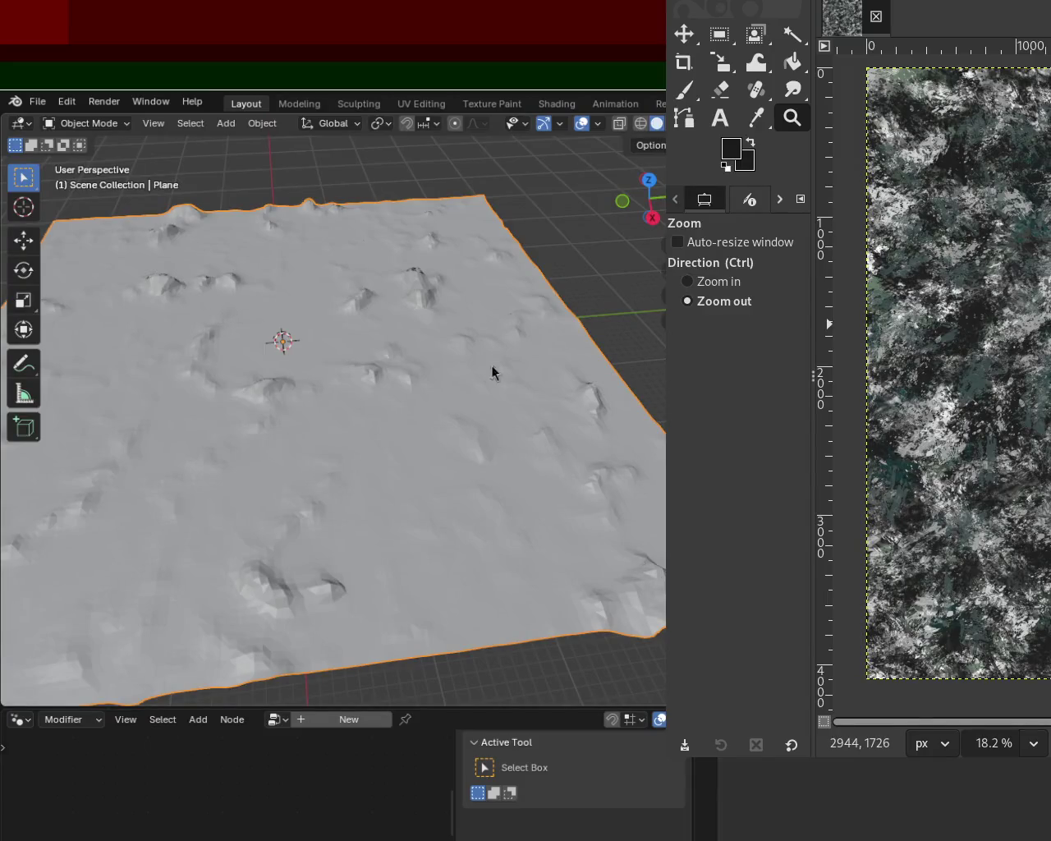
mouse_move(463, 460)
mouse_down()
mouse_move(268, 391)
mouse_move(58, 393)
mouse_move(124, 403)
mouse_up()
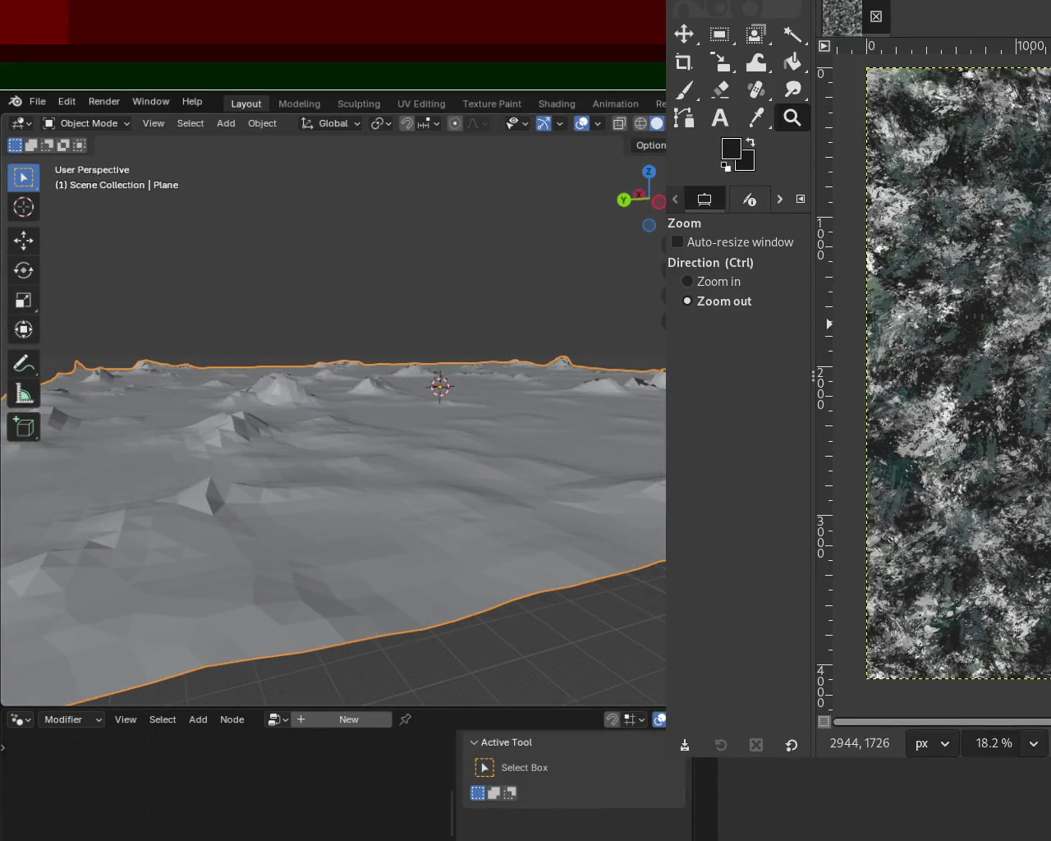
key(super+Up)
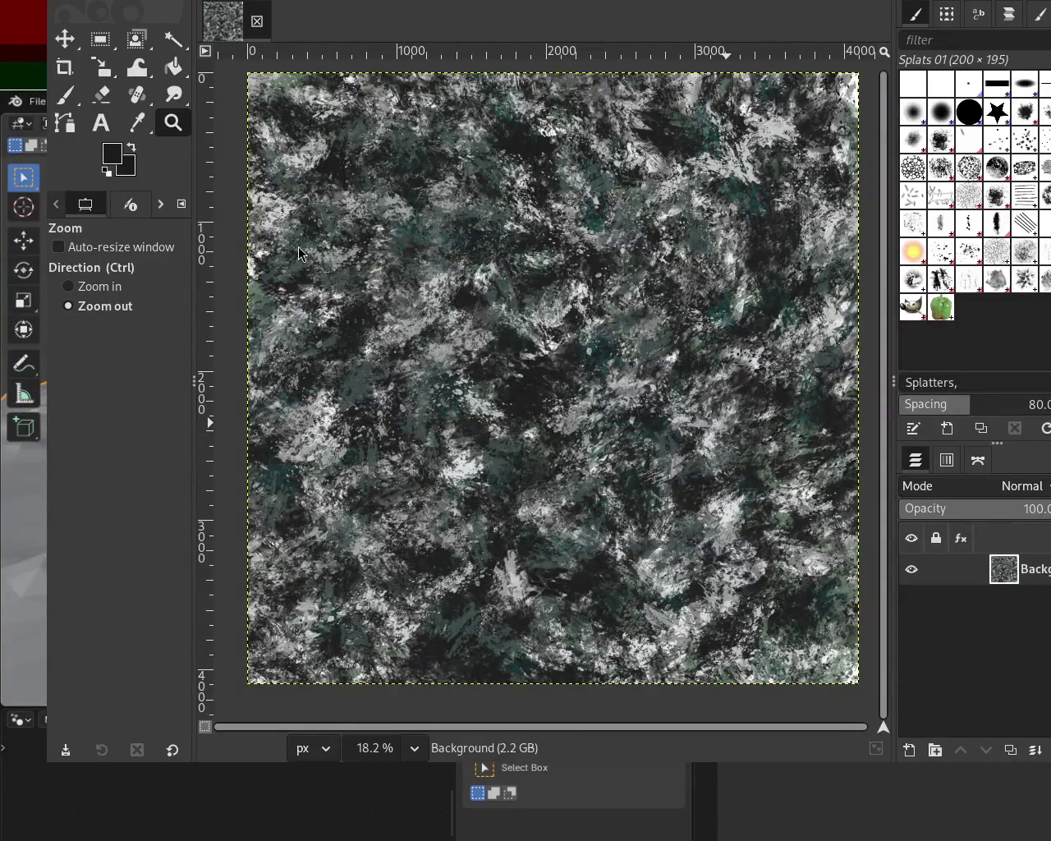
mouse_move(393, 283)
mouse_down()
mouse_move(966, 319)
mouse_move(1037, 333)
mouse_up()
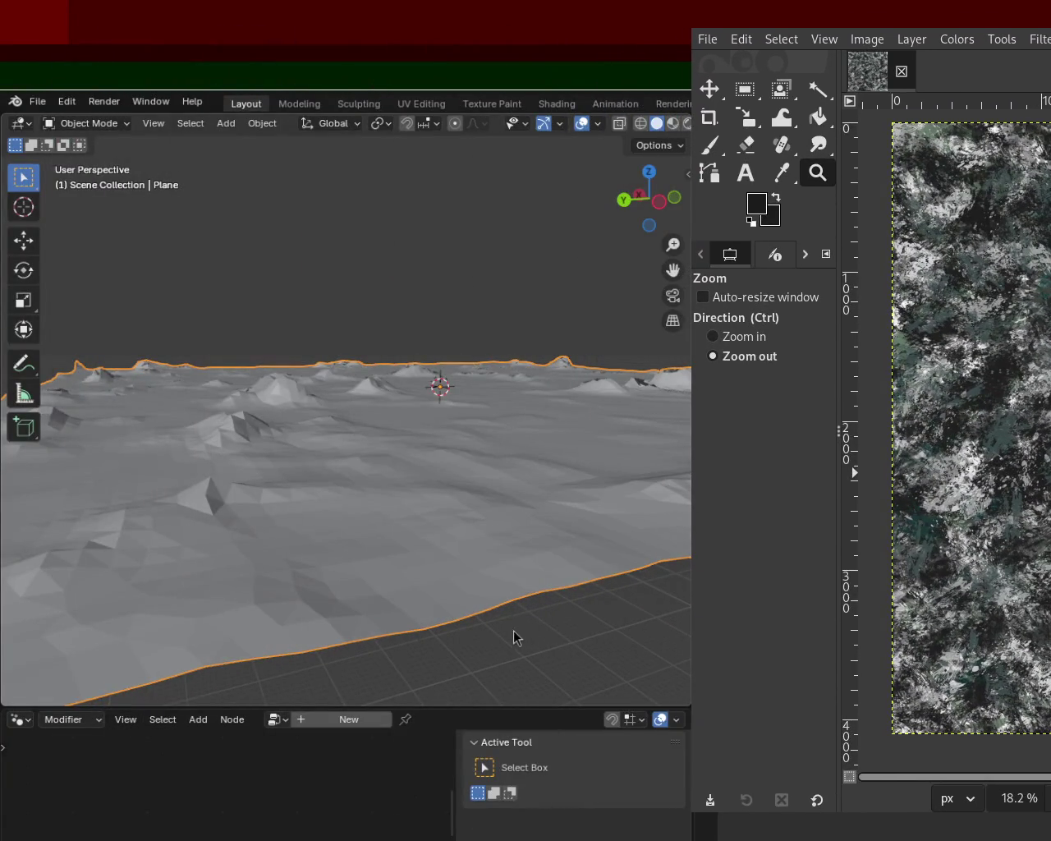
mouse_move(486, 386)
mouse_down()
mouse_move(552, 405)
mouse_move(275, 378)
mouse_move(328, 344)
mouse_move(347, 359)
mouse_move(356, 408)
mouse_move(404, 427)
mouse_up()
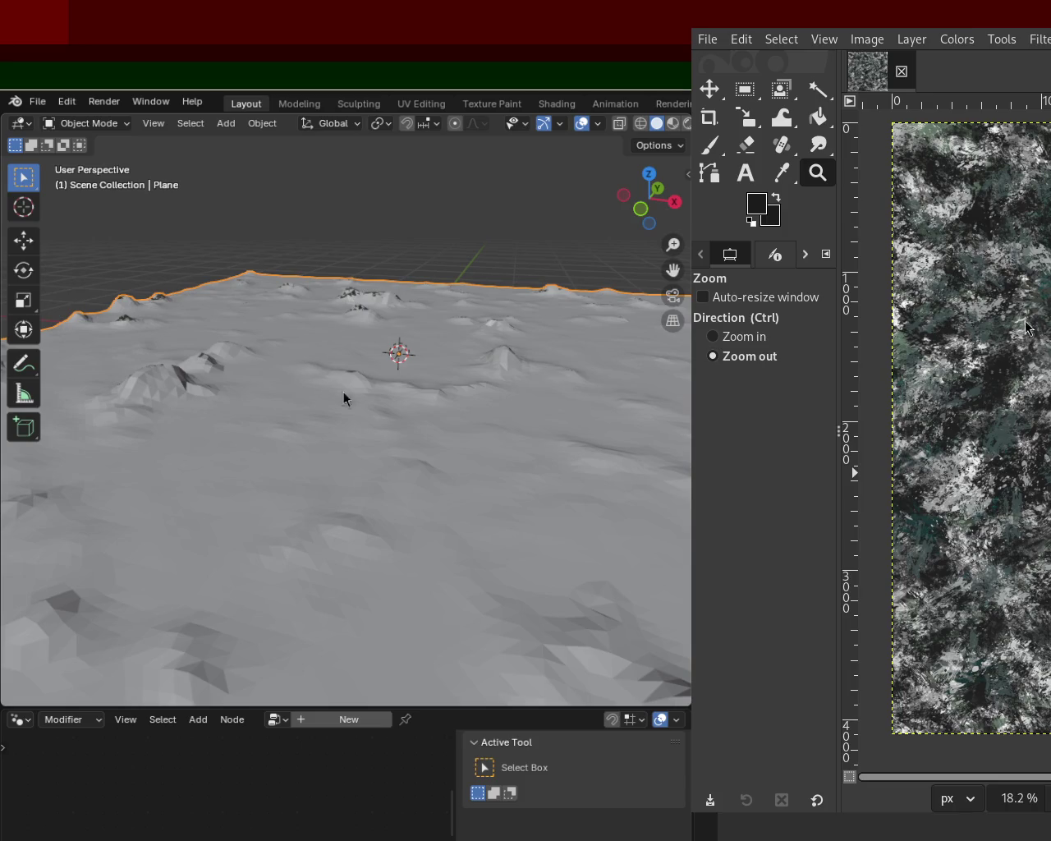
mouse_move(508, 323)
mouse_down()
mouse_move(441, 425)
mouse_move(460, 424)
mouse_move(453, 429)
mouse_move(369, 460)
mouse_move(235, 445)
mouse_move(261, 455)
mouse_move(385, 563)
mouse_up()
mouse_move(340, 371)
mouse_down()
mouse_move(311, 369)
mouse_move(406, 481)
mouse_move(479, 528)
mouse_up()
scroll(479, 528, down, 5)
mouse_move(463, 443)
mouse_down()
mouse_move(370, 369)
mouse_move(373, 328)
mouse_move(429, 336)
mouse_up()
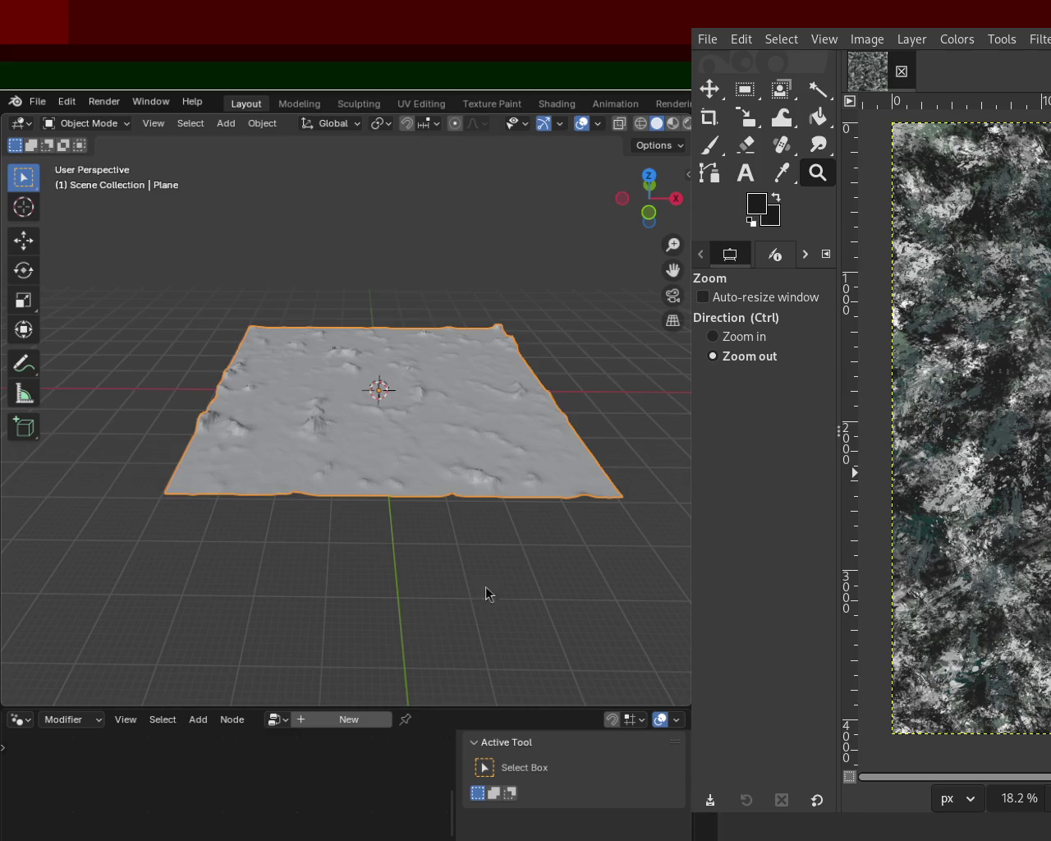
Step: Zoom close to the displaced terrain, orbit above it and pan across it
scroll(465, 425, up, 5)
drag(438, 359, 299, 349)
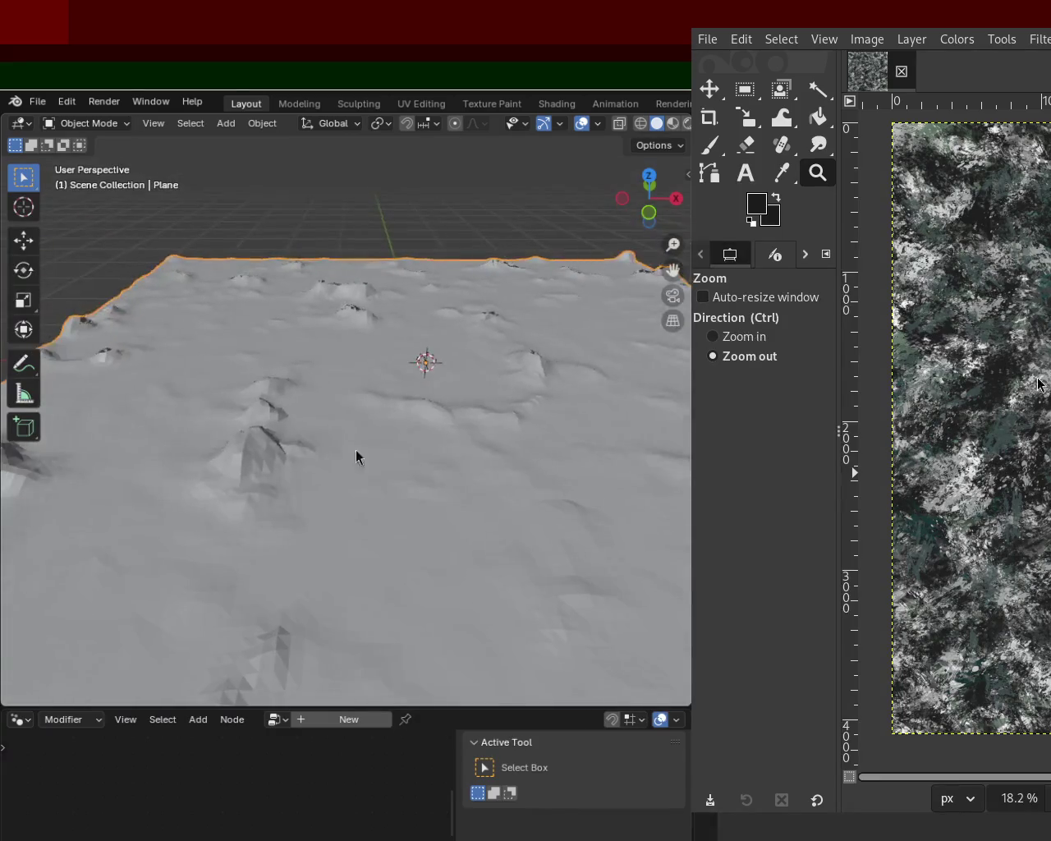
mouse_move(375, 388)
mouse_down()
mouse_move(281, 381)
mouse_move(441, 336)
mouse_move(414, 342)
mouse_move(425, 353)
mouse_move(368, 353)
mouse_move(321, 336)
mouse_move(311, 345)
mouse_up()
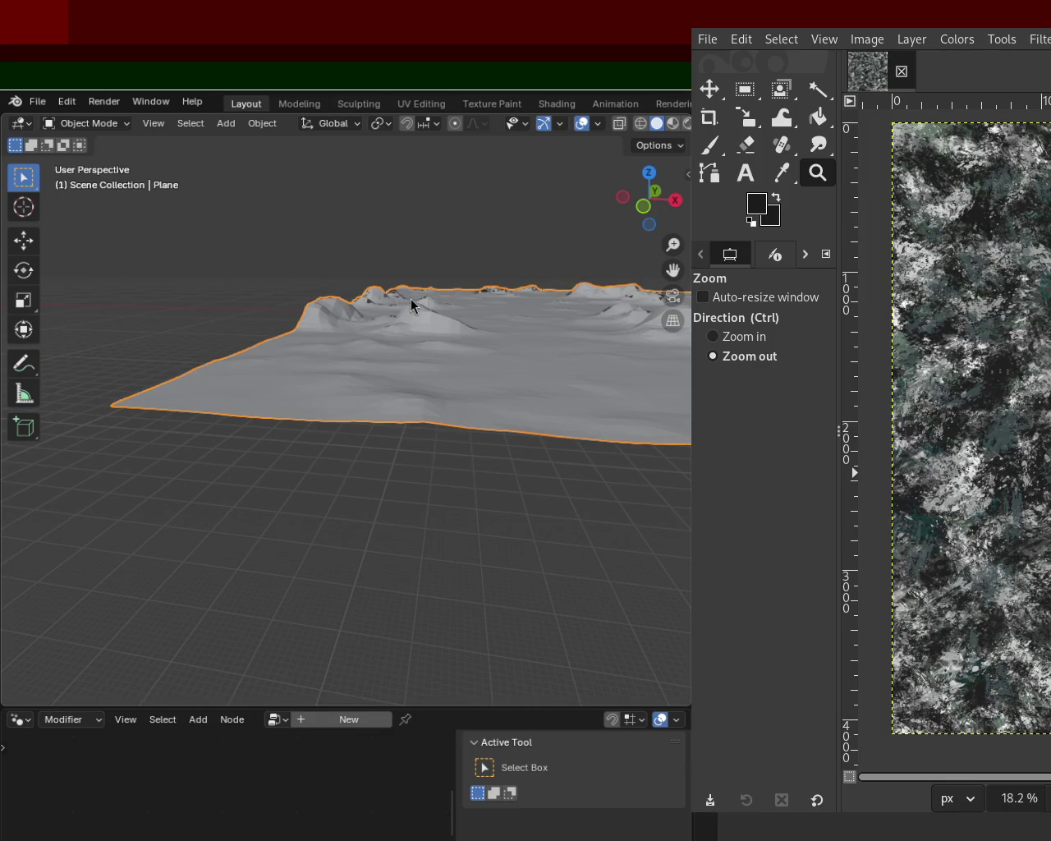
mouse_move(568, 307)
mouse_down()
mouse_move(467, 324)
mouse_move(498, 312)
mouse_move(493, 322)
mouse_up()
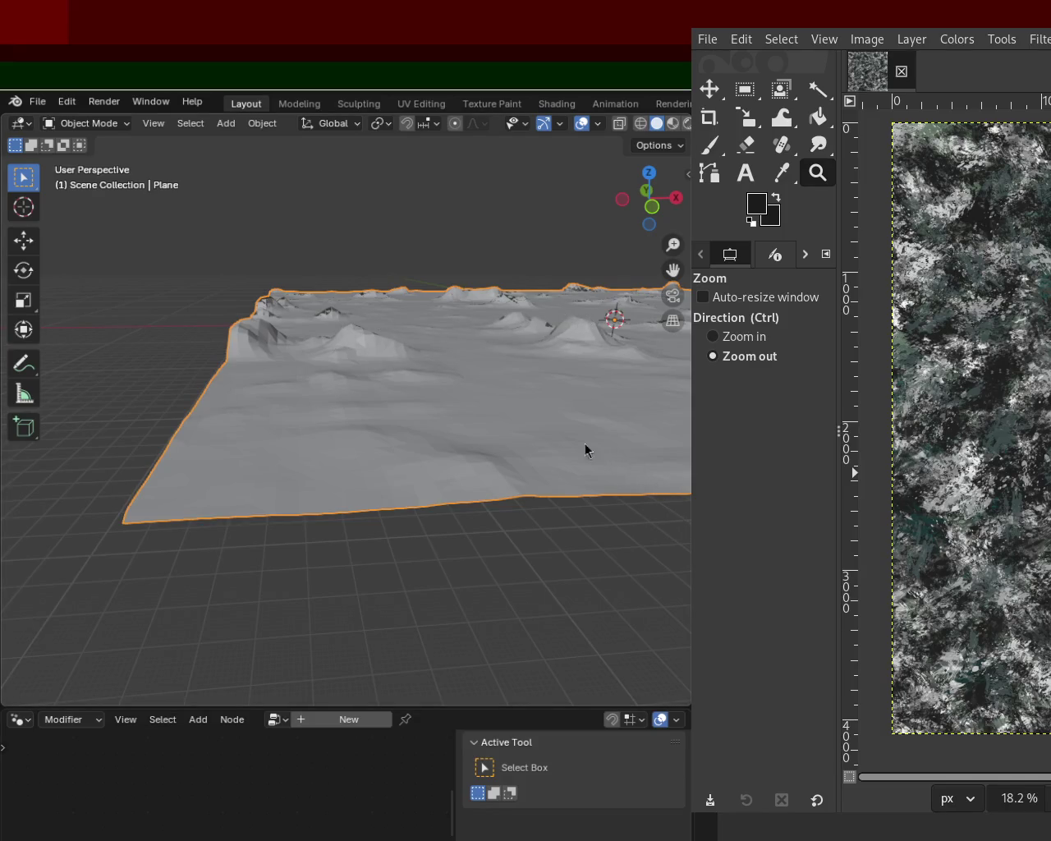
mouse_move(643, 474)
mouse_down()
mouse_move(412, 403)
mouse_move(416, 366)
mouse_up()
mouse_move(101, 442)
mouse_down()
mouse_move(465, 399)
mouse_move(417, 380)
mouse_move(304, 380)
mouse_move(313, 332)
mouse_move(354, 331)
mouse_move(354, 347)
mouse_move(326, 362)
mouse_move(286, 415)
mouse_move(413, 364)
mouse_move(588, 479)
mouse_move(274, 335)
mouse_move(251, 373)
mouse_move(487, 385)
mouse_move(542, 358)
mouse_move(309, 371)
mouse_move(587, 347)
mouse_move(459, 345)
mouse_move(479, 356)
mouse_move(374, 333)
mouse_move(287, 329)
mouse_move(225, 343)
mouse_move(353, 325)
mouse_move(364, 222)
mouse_move(344, 263)
mouse_move(355, 329)
mouse_move(345, 332)
mouse_up()
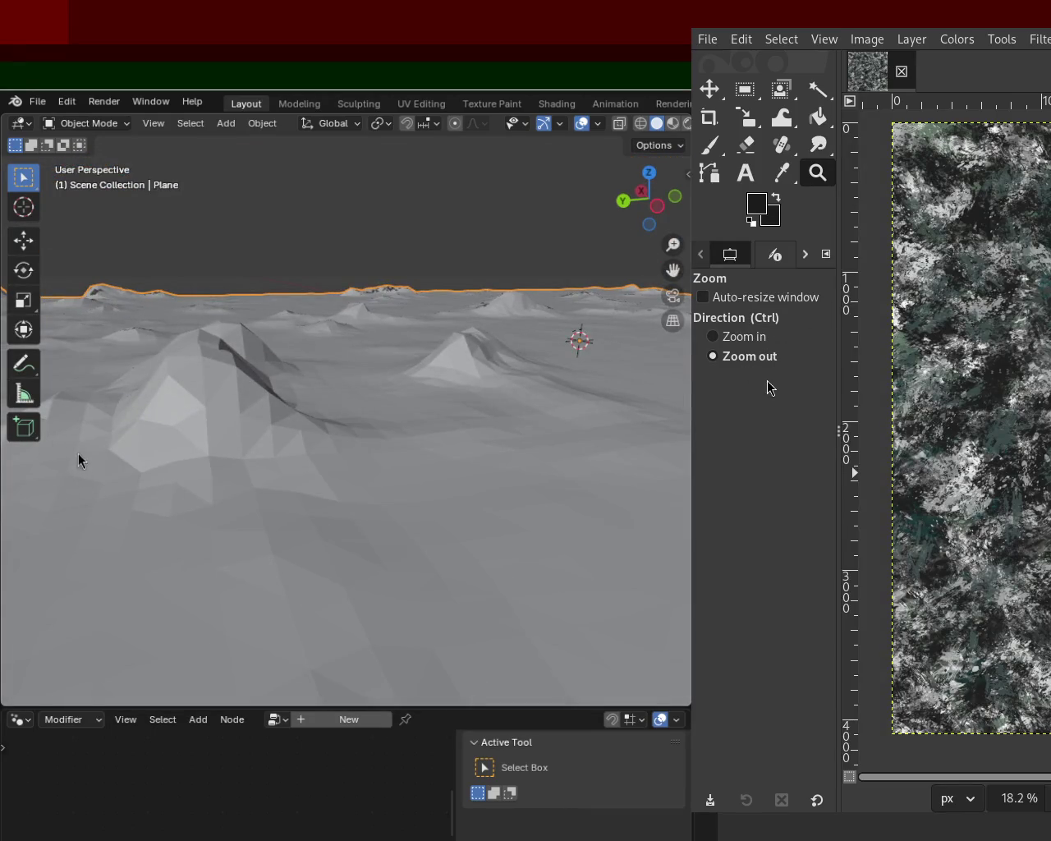
Step: Orbit to a low, near-horizontal view of the peaks, then maximise the GIMP window
mouse_move(237, 335)
mouse_down()
mouse_move(376, 394)
mouse_move(332, 364)
mouse_move(270, 439)
mouse_move(398, 425)
mouse_up()
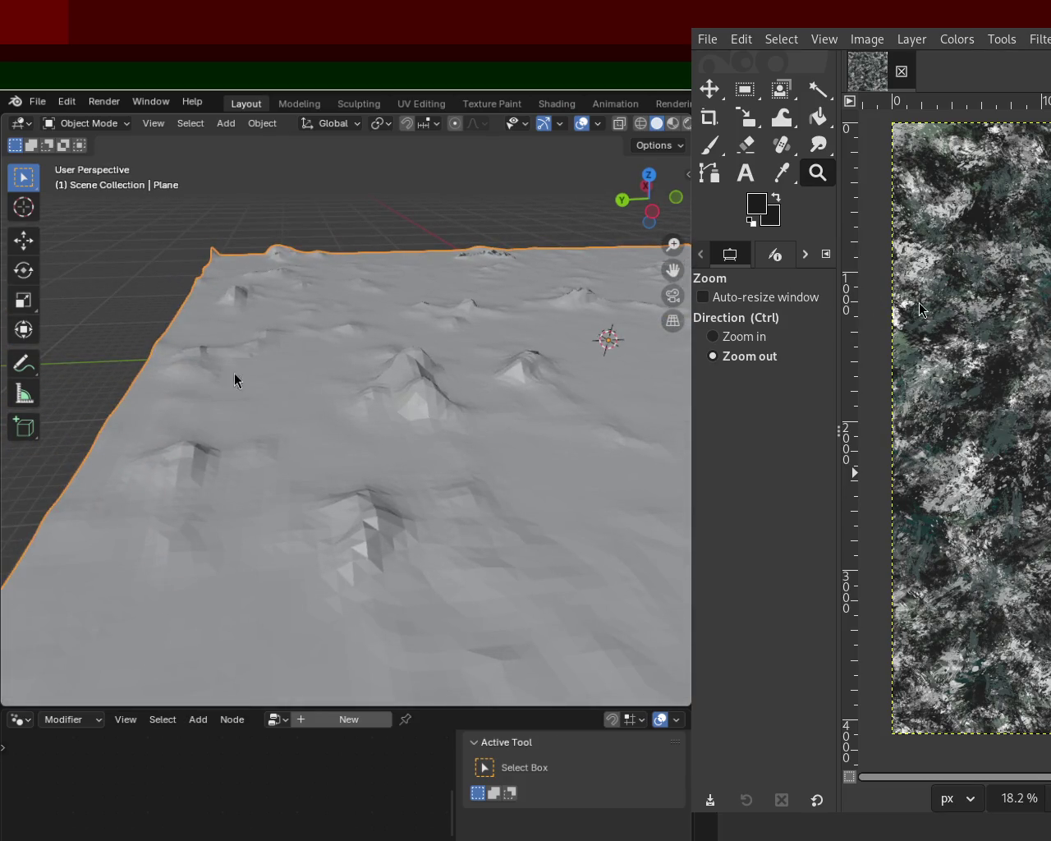
drag(406, 351, 347, 393)
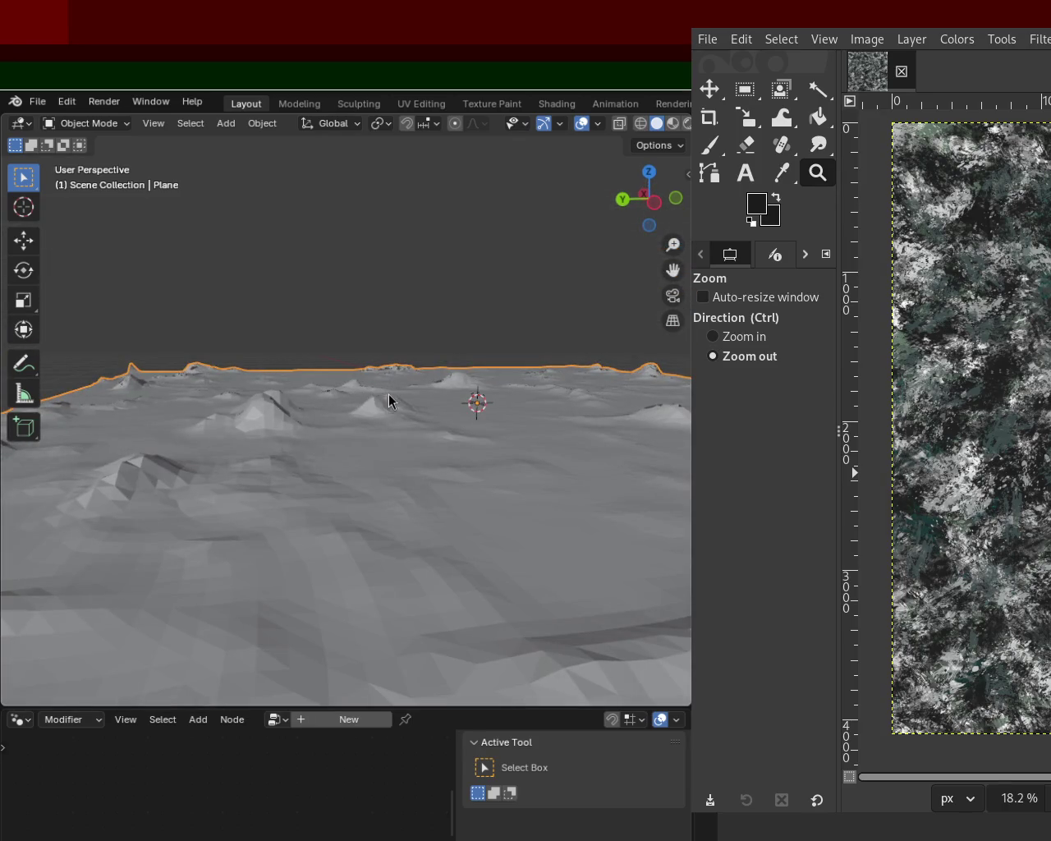
mouse_move(618, 435)
mouse_down()
mouse_move(416, 444)
mouse_move(453, 388)
mouse_move(433, 410)
mouse_move(449, 428)
mouse_move(509, 406)
mouse_move(284, 441)
mouse_move(293, 309)
mouse_move(301, 457)
mouse_move(321, 422)
mouse_up()
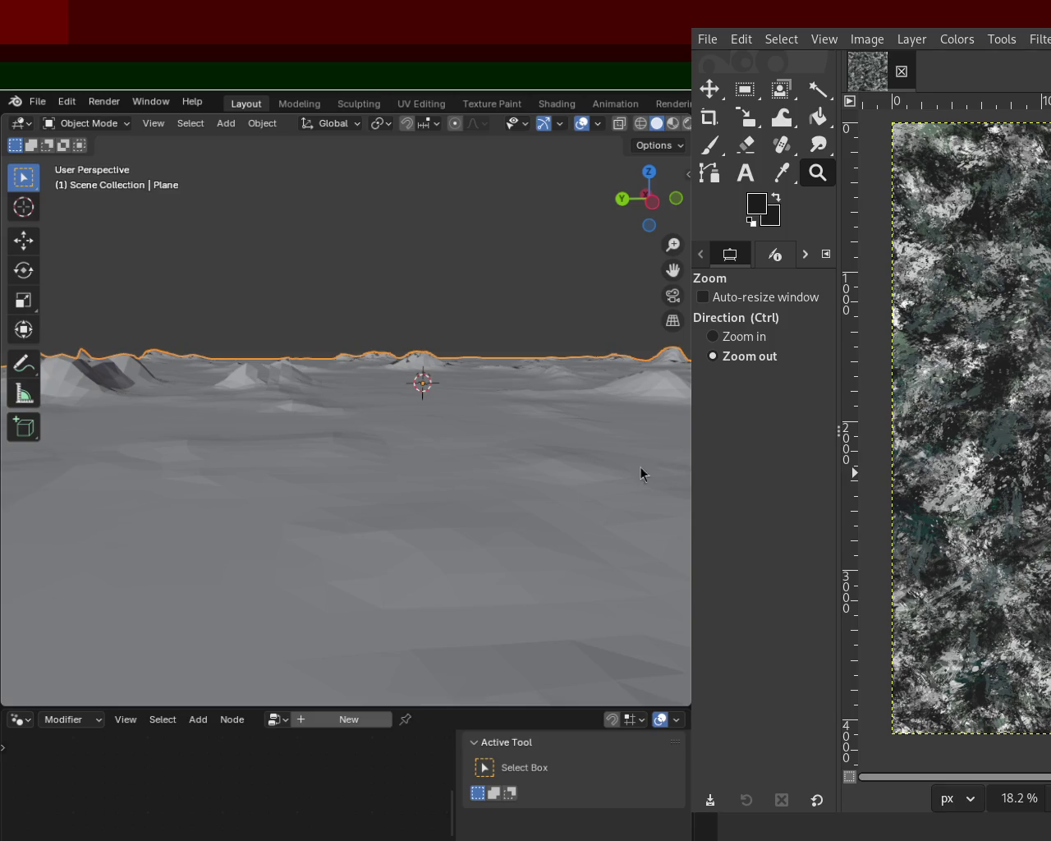
key(super+Up)
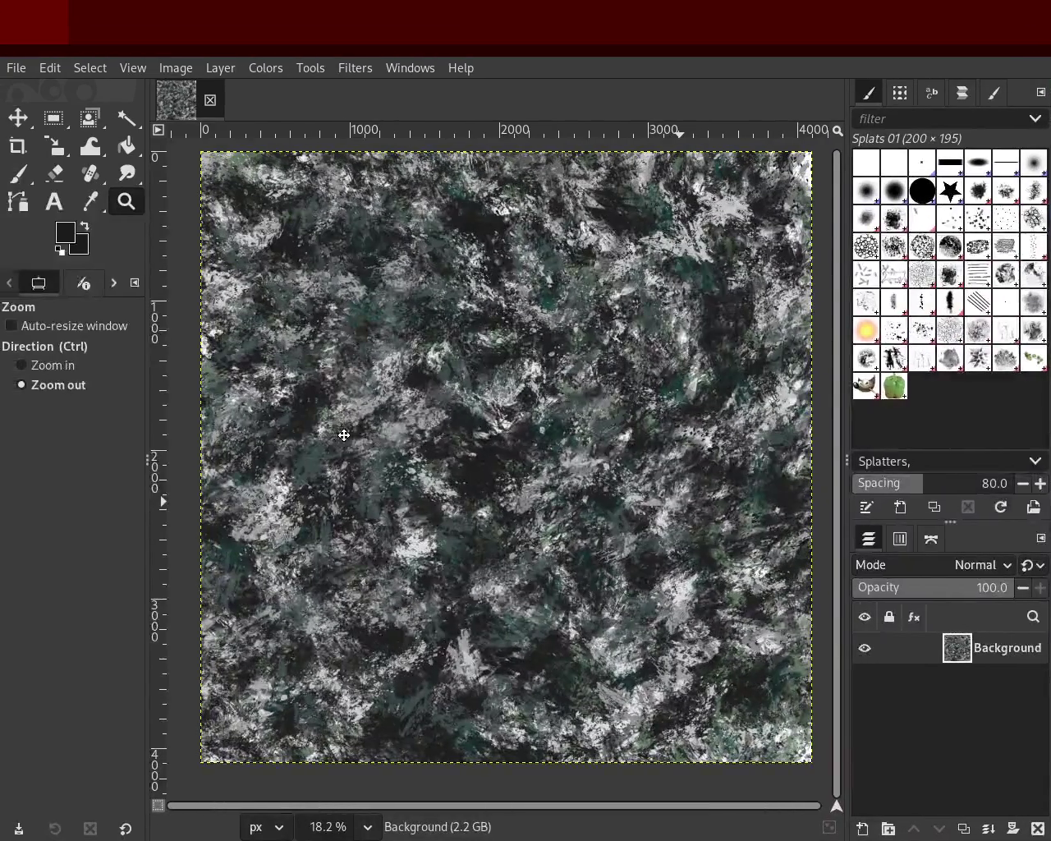
Step: Zoom into a region of the rocky texture, then close in on a dark patch
scroll(547, 565, down, 2)
scroll(526, 474, left, 3)
drag(526, 588, 529, 440)
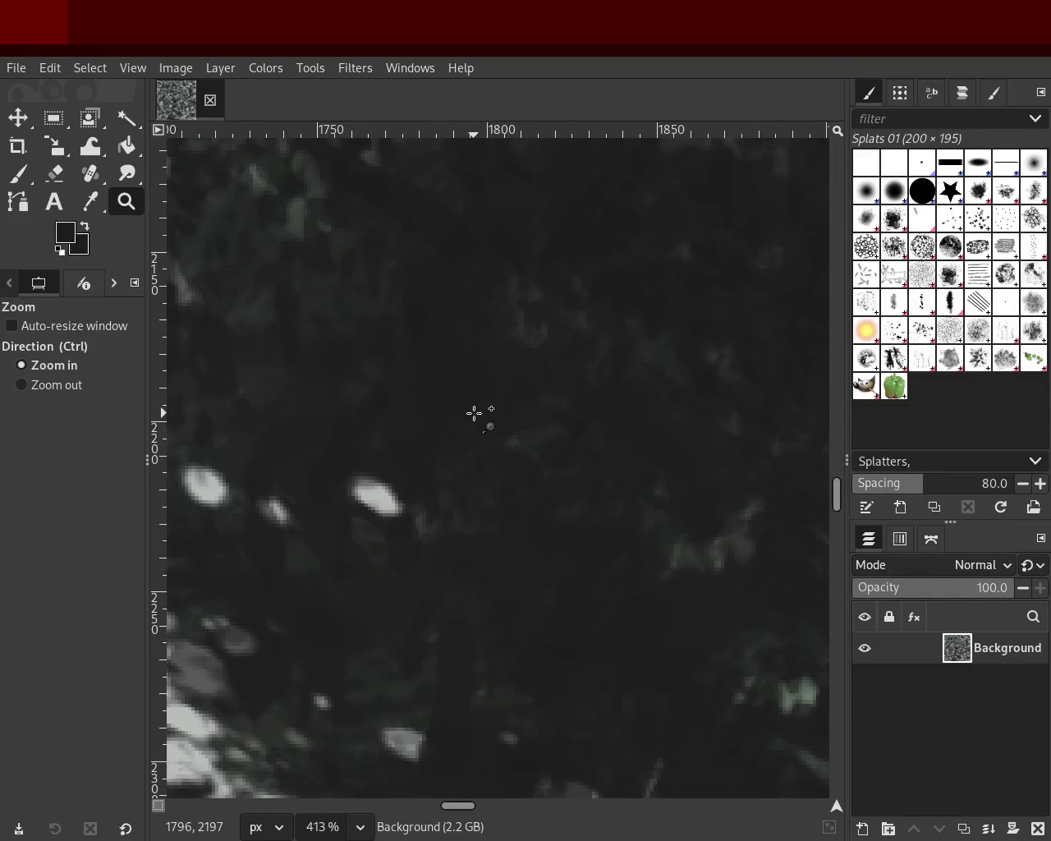
drag(491, 404, 522, 510)
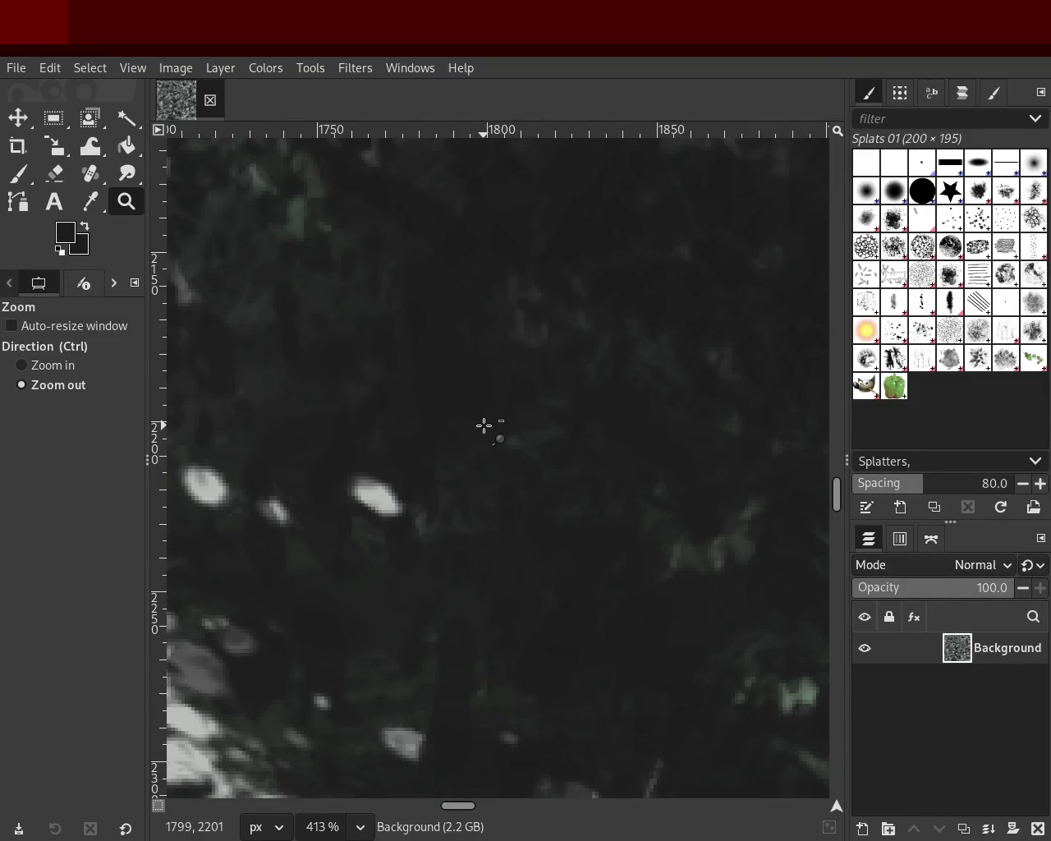
scroll(484, 425, down, 2)
scroll(484, 426, down, 3)
scroll(485, 425, down, 3)
scroll(484, 425, down, 3)
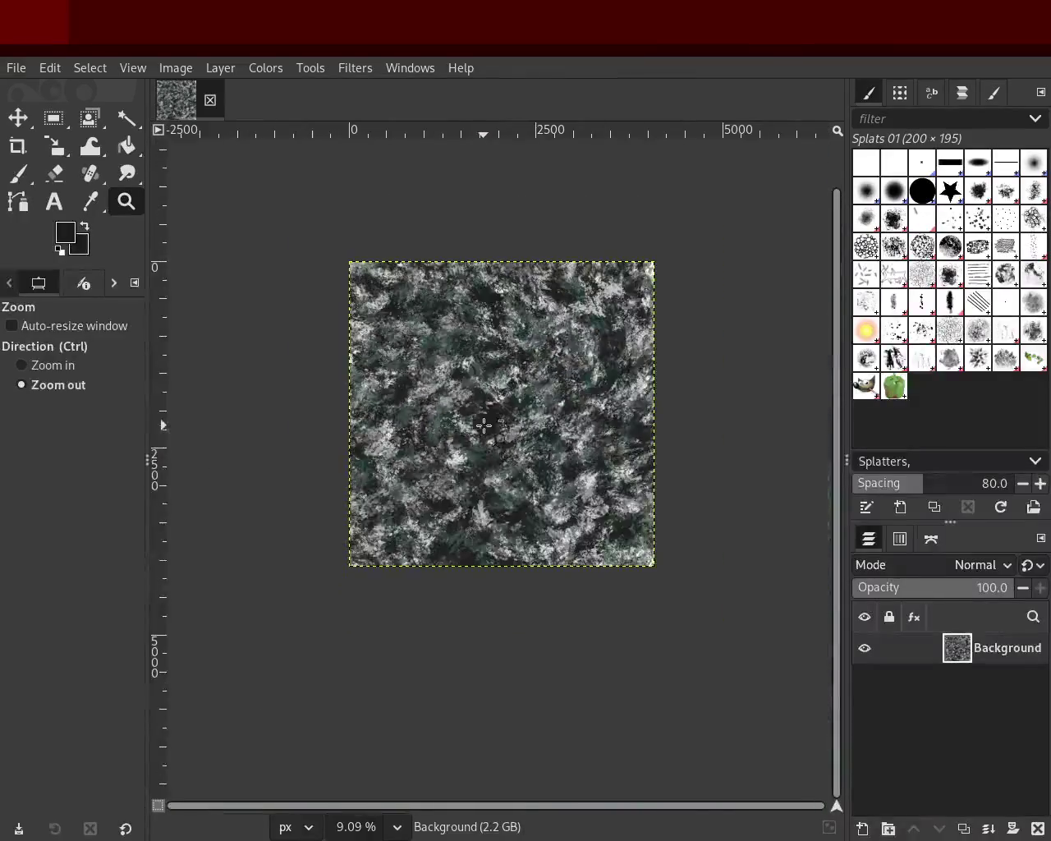
Step: Zoom back and forth across the texture and return to the Paintbrush
scroll(501, 447, up, 4)
scroll(540, 533, up, 2)
scroll(540, 533, down, 1)
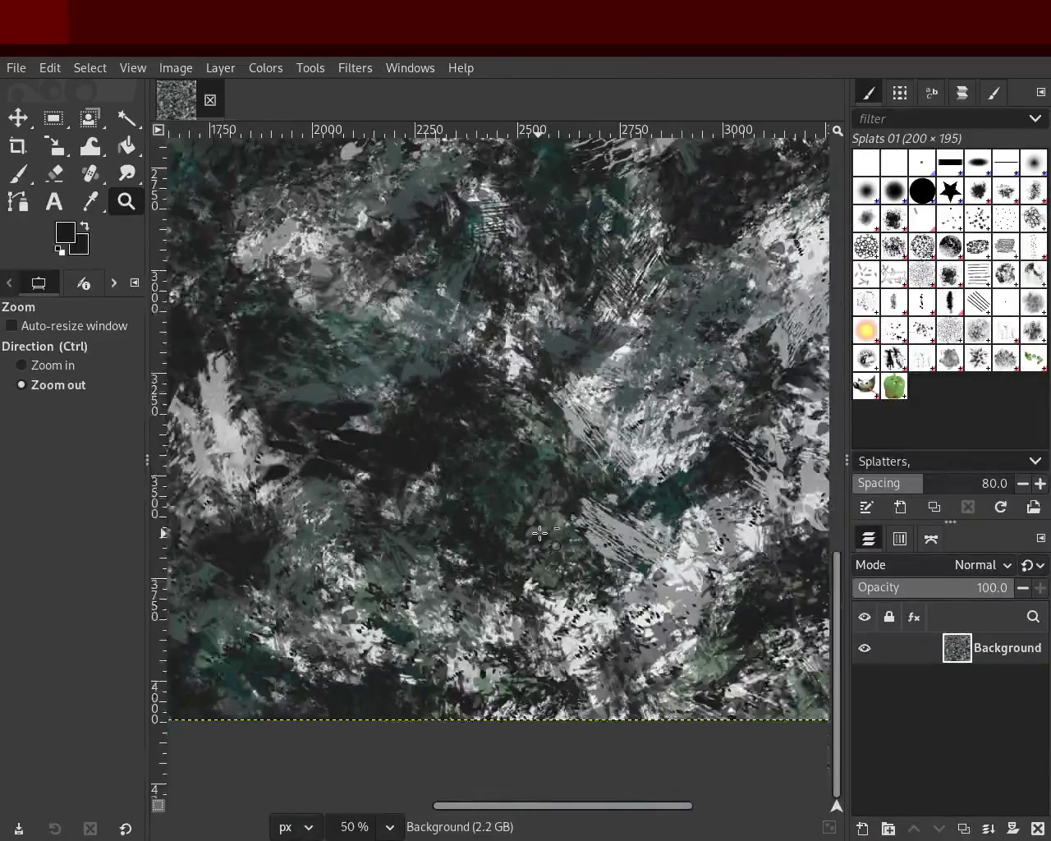
scroll(540, 532, down, 3)
scroll(540, 533, down, 2)
scroll(531, 365, up, 3)
scroll(531, 366, up, 2)
scroll(531, 365, down, 2)
scroll(537, 374, down, 2)
scroll(544, 384, up, 1)
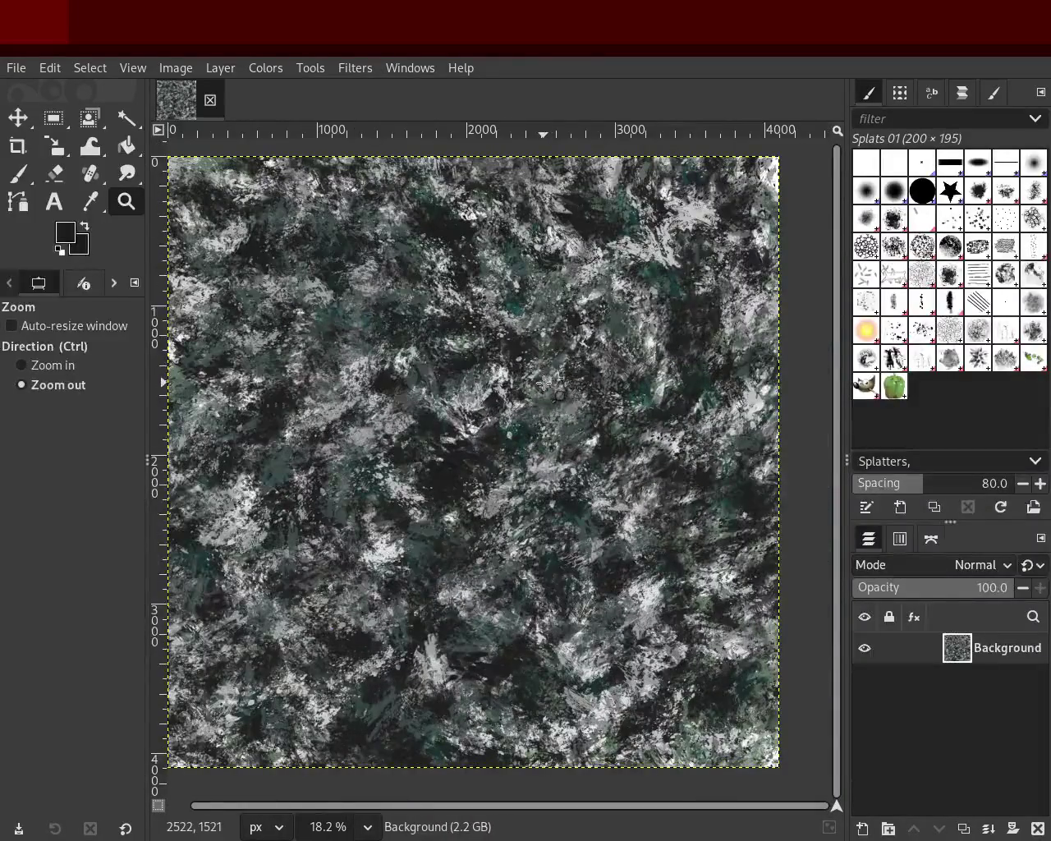
click(18, 173)
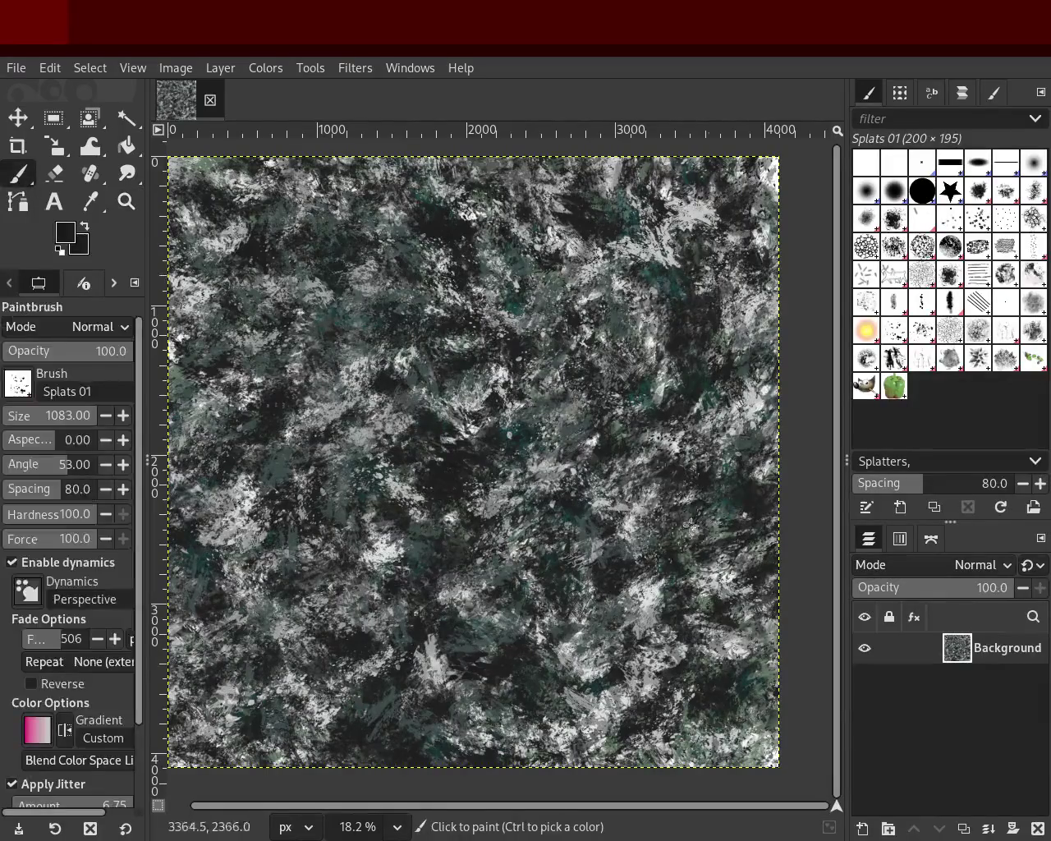
Step: Try the Grunge 01 and Bristles 01 brushes with a sampled light grey at opacity 53
key(ctrl)
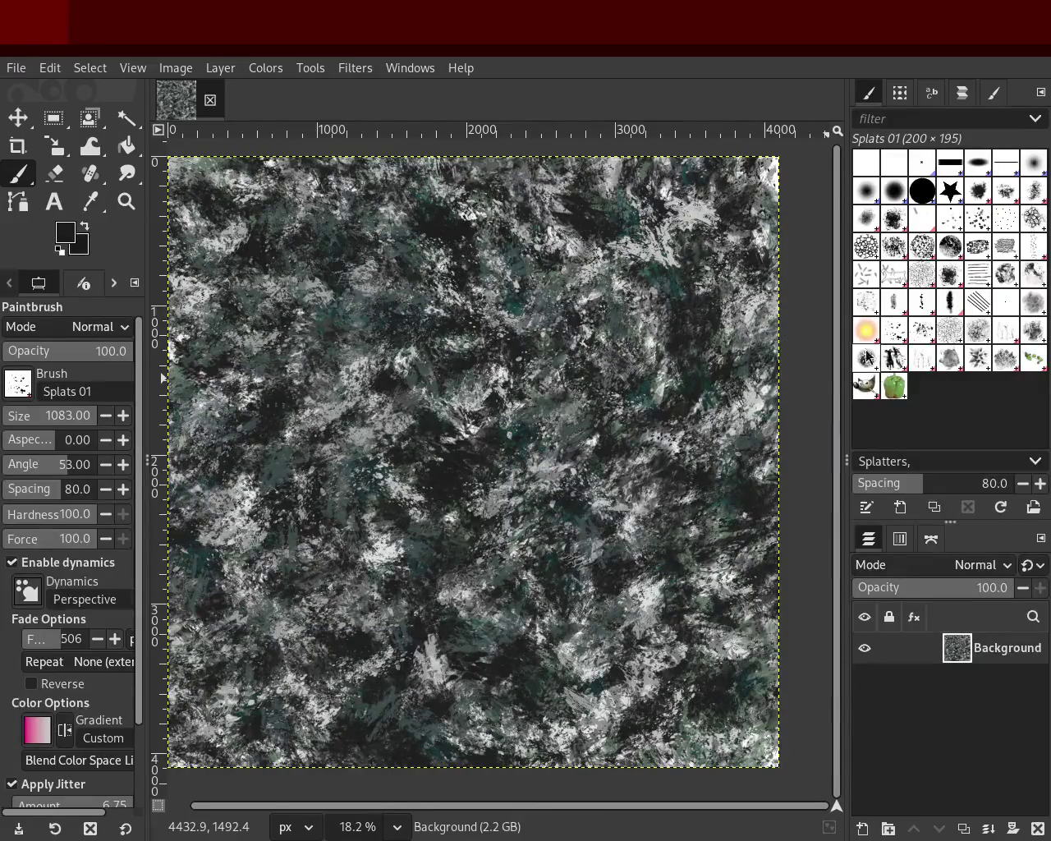
click(956, 282)
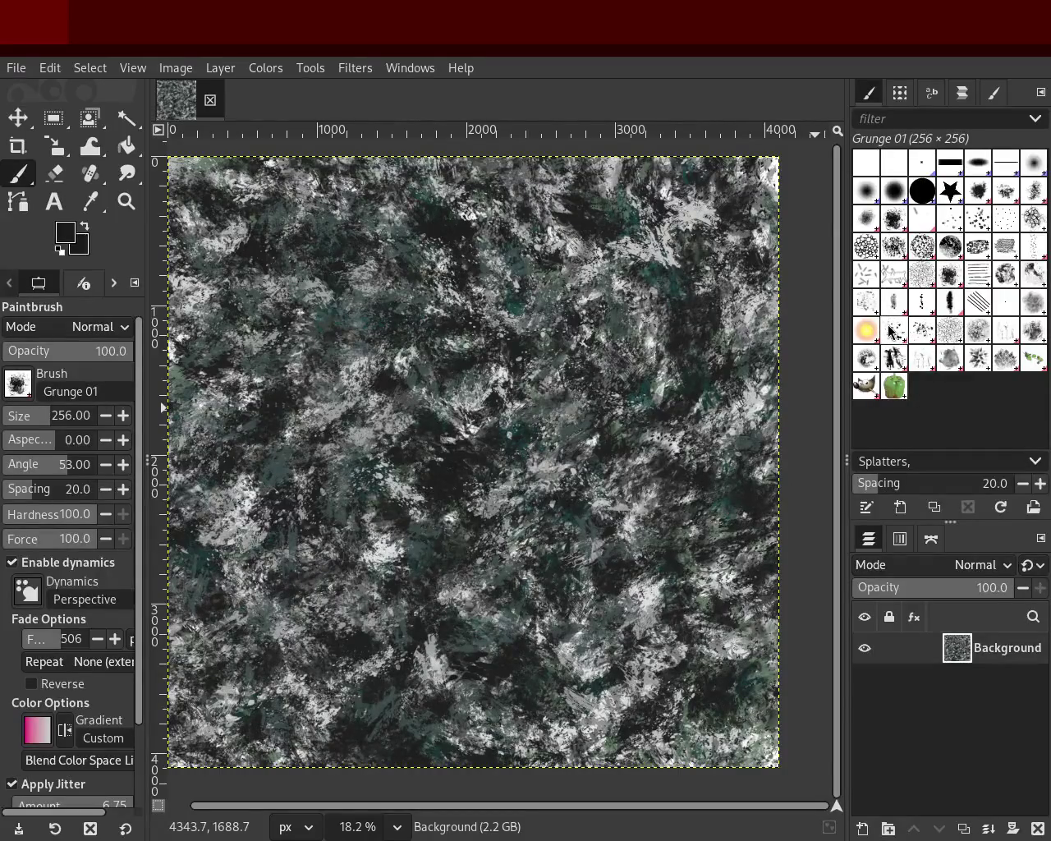
click(949, 220)
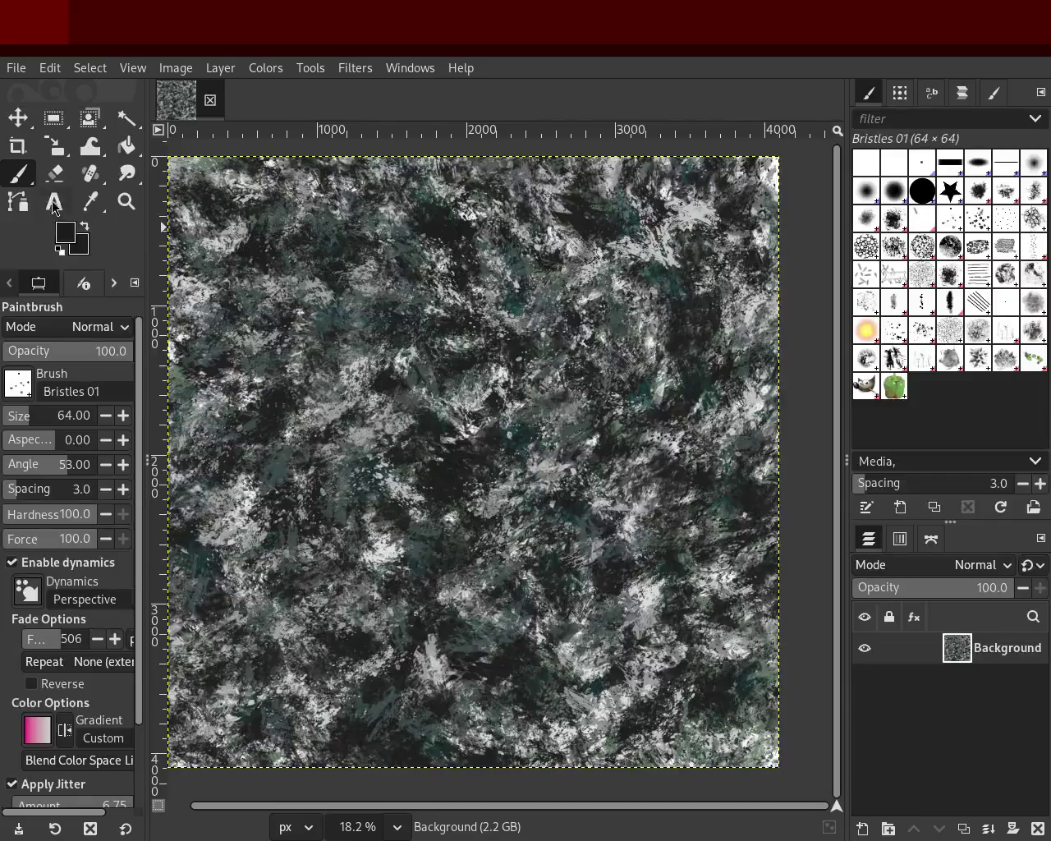
ctrl+click(488, 398)
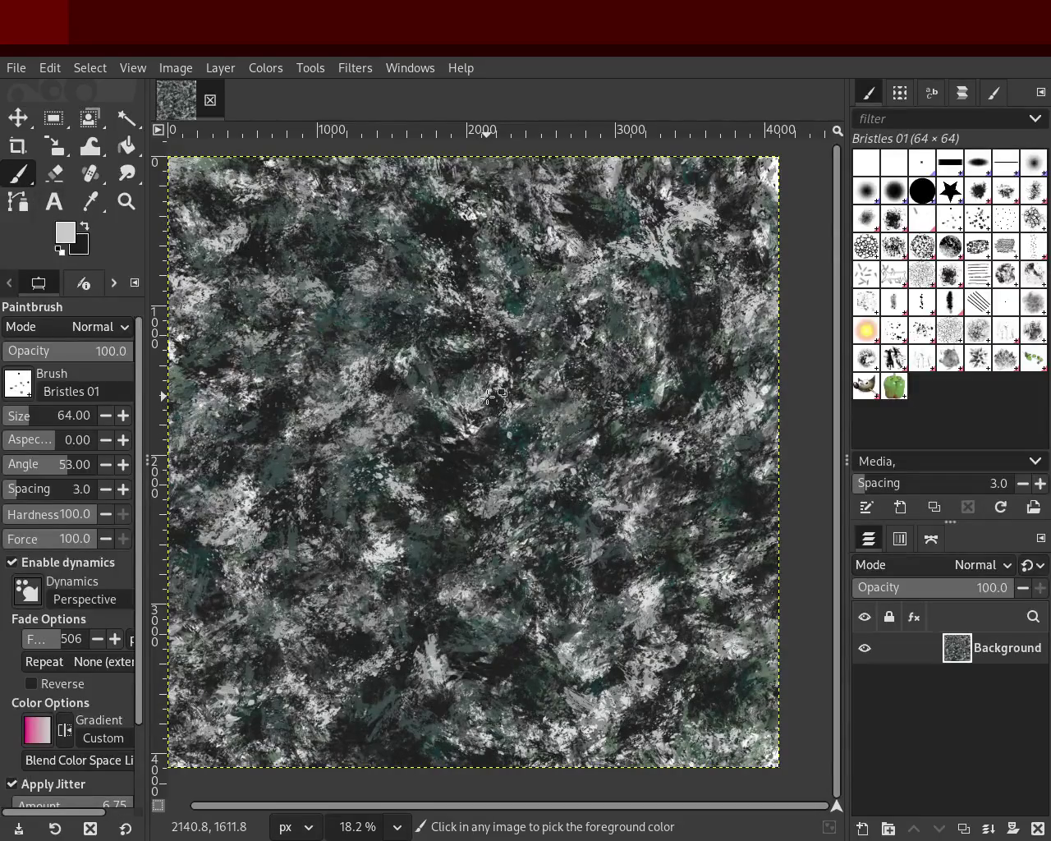
click(69, 359)
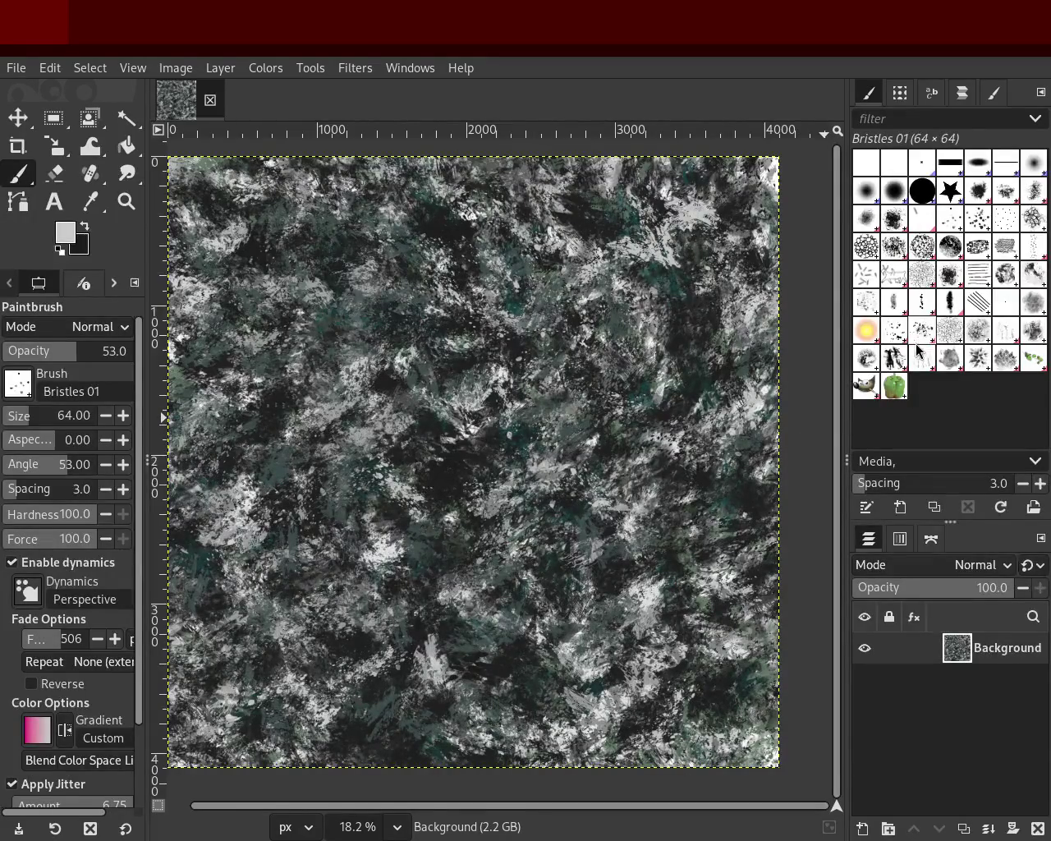
Step: View the whole texture, then sample a dark grey and choose the Texture Hose 03 brush
click(130, 203)
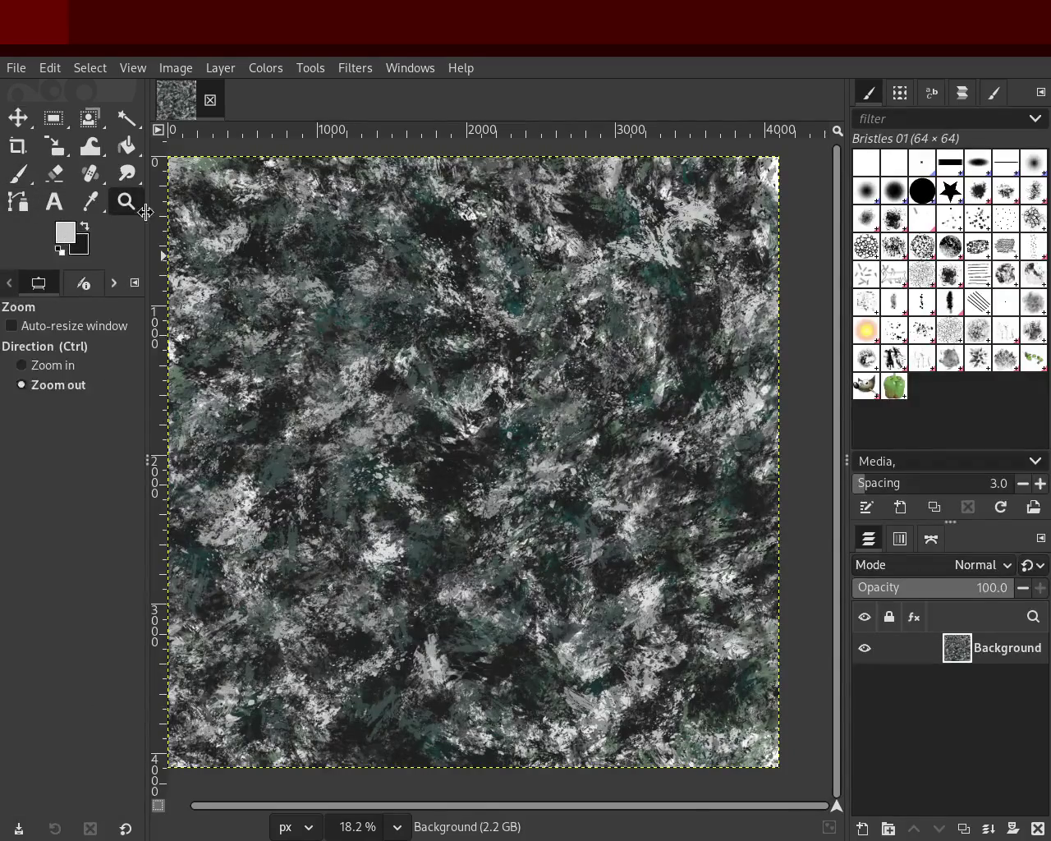
ctrl+click(500, 452)
click(501, 452)
ctrl+click(500, 452)
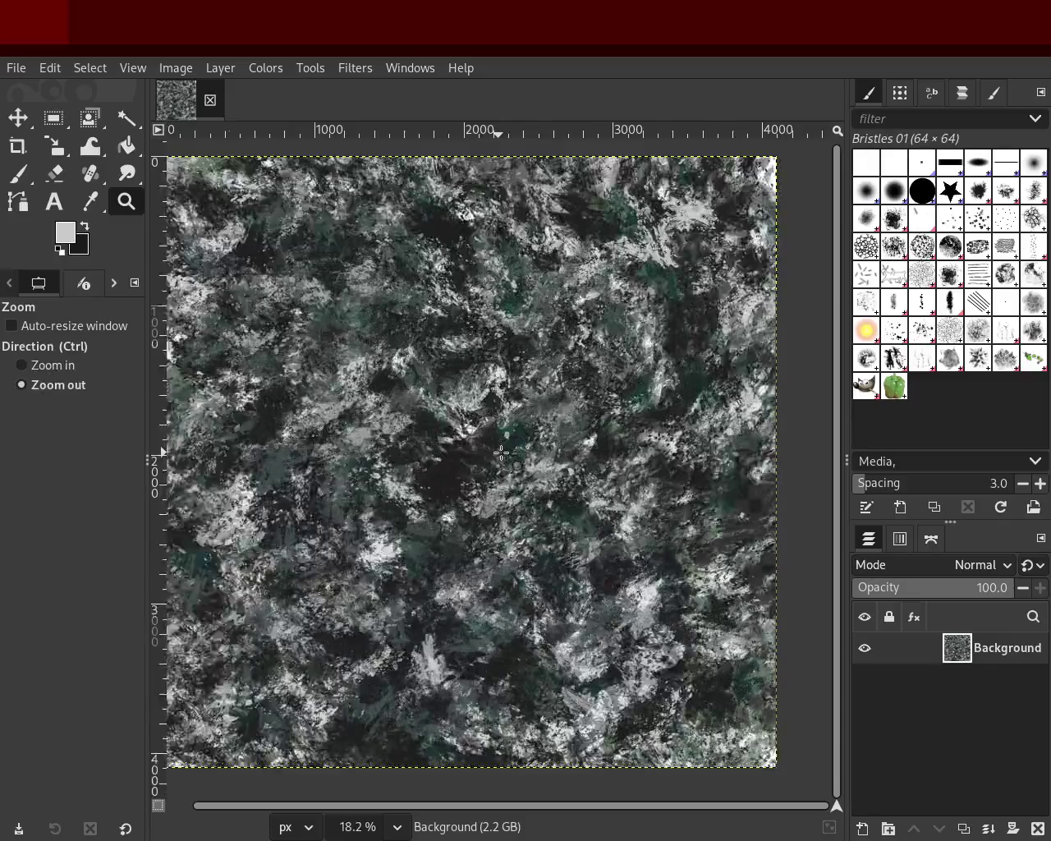
click(493, 476)
ctrl+click(484, 496)
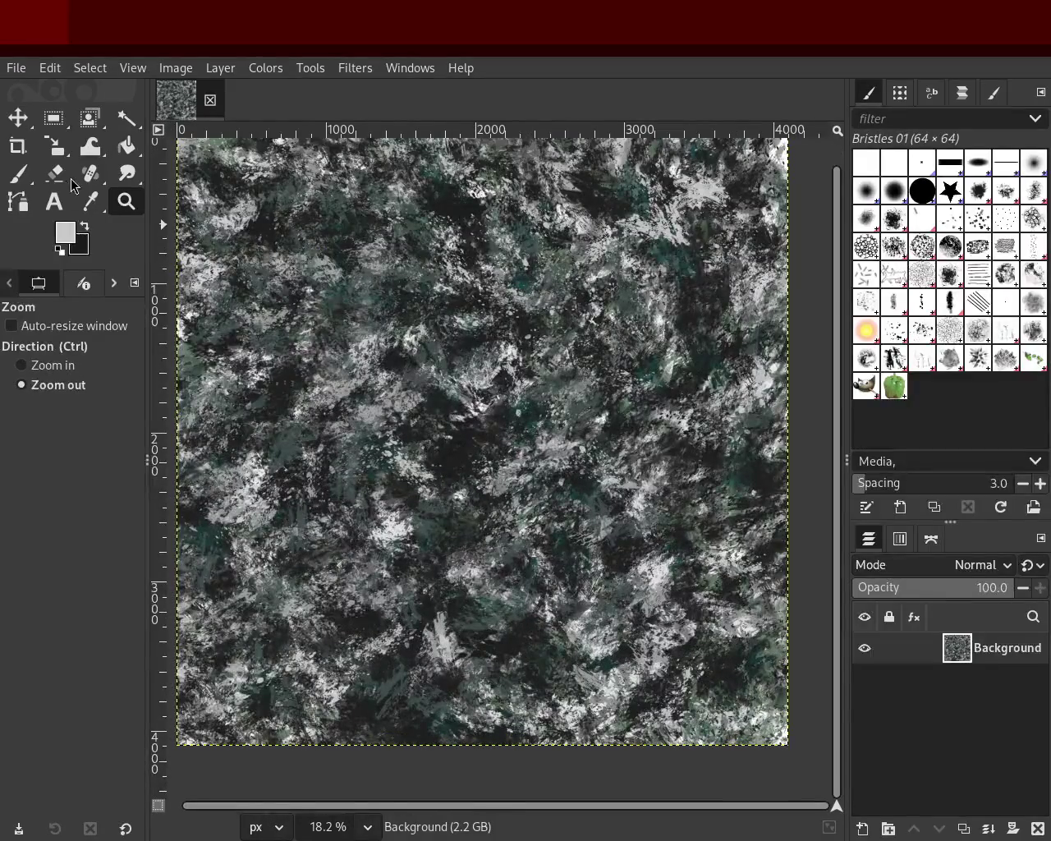
click(23, 175)
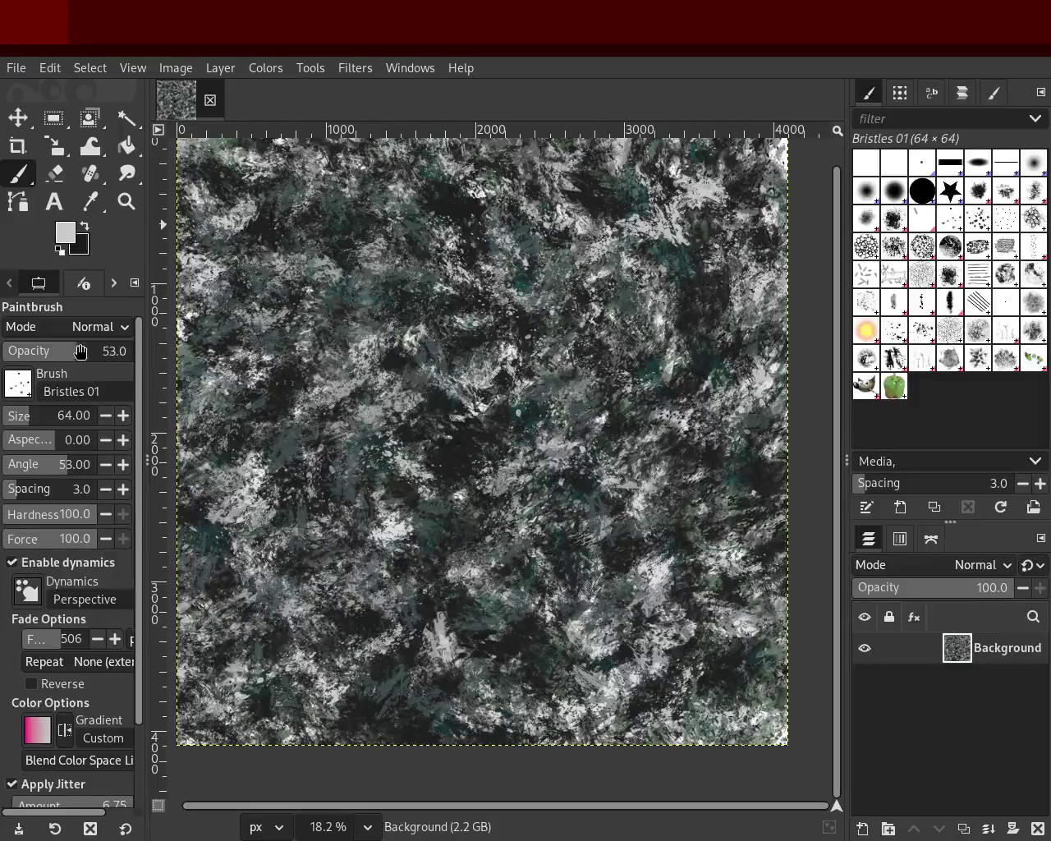
ctrl+click(602, 517)
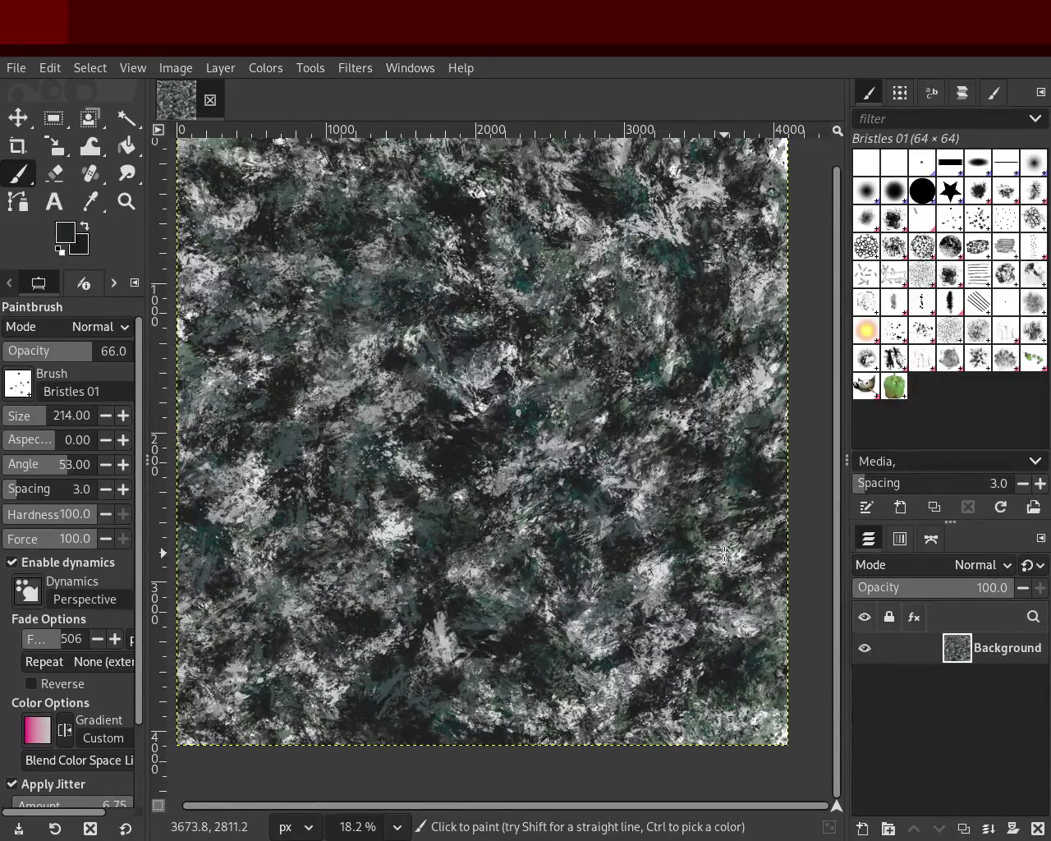
click(951, 365)
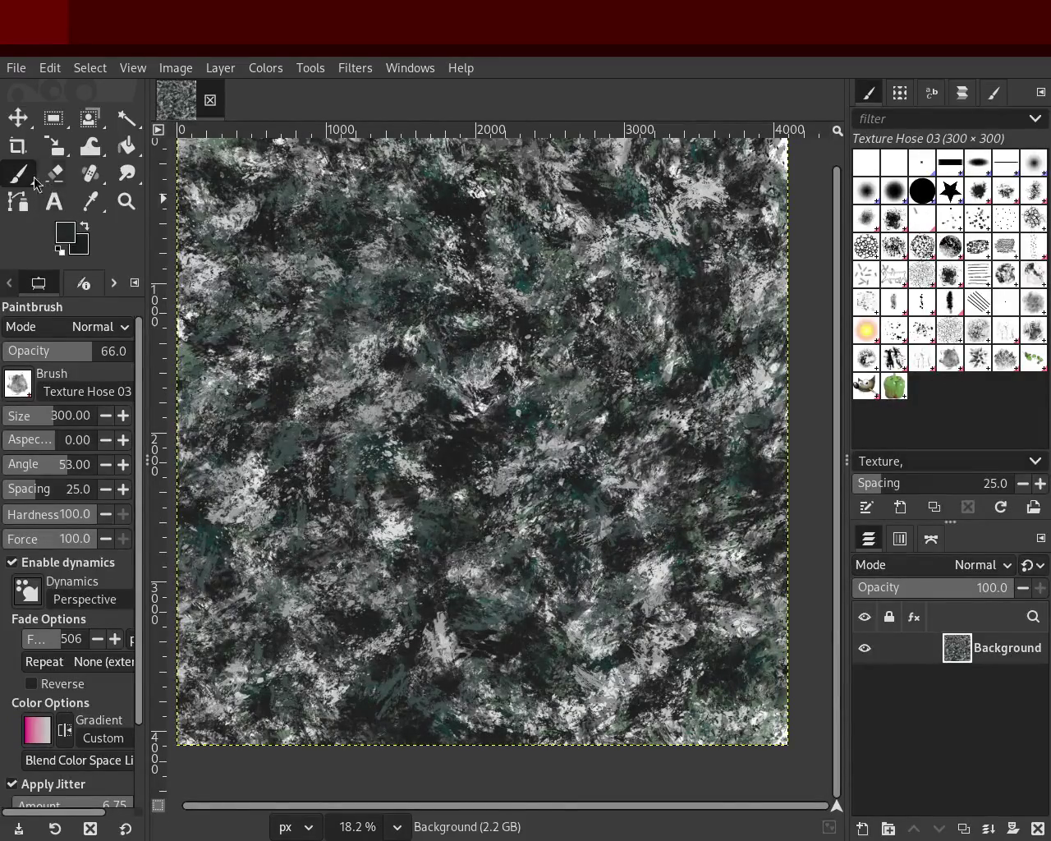
Step: Paint medium grey Texture Hose dabs, undo them, and repaint faintly at opacity 33
ctrl+click(660, 561)
mouse_move(659, 561)
mouse_down()
mouse_move(572, 478)
mouse_move(535, 490)
mouse_up()
key(ctrl+z)
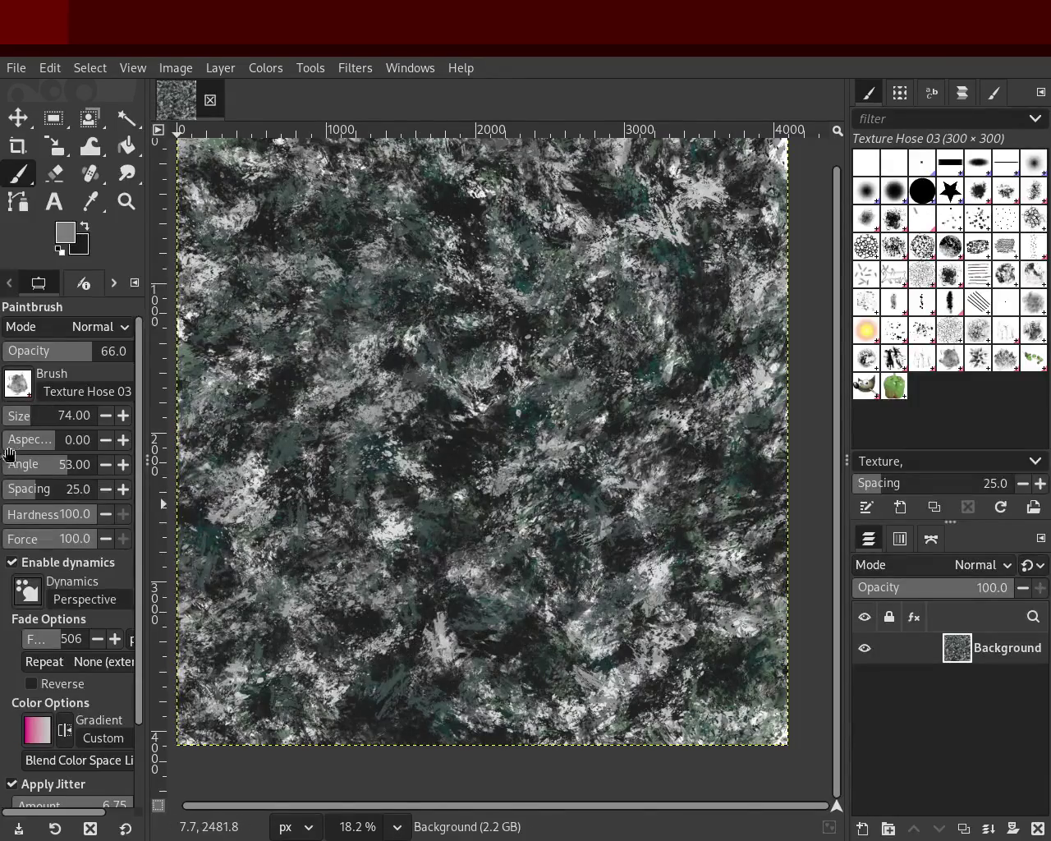
mouse_move(99, 363)
mouse_down()
mouse_move(31, 361)
mouse_move(46, 361)
mouse_up()
mouse_move(520, 361)
mouse_down()
mouse_move(441, 335)
mouse_move(567, 612)
mouse_move(457, 542)
mouse_up()
Step: Add near-black and light grey texture dabs across the canvas, undoing unwanted strokes
ctrl+click(509, 509)
mouse_move(565, 479)
mouse_down()
mouse_move(693, 427)
mouse_move(678, 607)
mouse_move(671, 593)
mouse_move(734, 606)
mouse_move(647, 419)
mouse_up()
ctrl+click(650, 566)
key(ctrl+z)
mouse_move(619, 227)
mouse_down()
mouse_move(786, 555)
mouse_move(570, 596)
mouse_move(472, 326)
mouse_move(612, 476)
mouse_up()
key(ctrl+z)
key(ctrl+z)
drag(517, 372, 602, 364)
key(ctrl+z)
mouse_move(598, 652)
mouse_down()
mouse_move(426, 159)
mouse_move(832, 677)
mouse_up()
drag(678, 164, 681, 741)
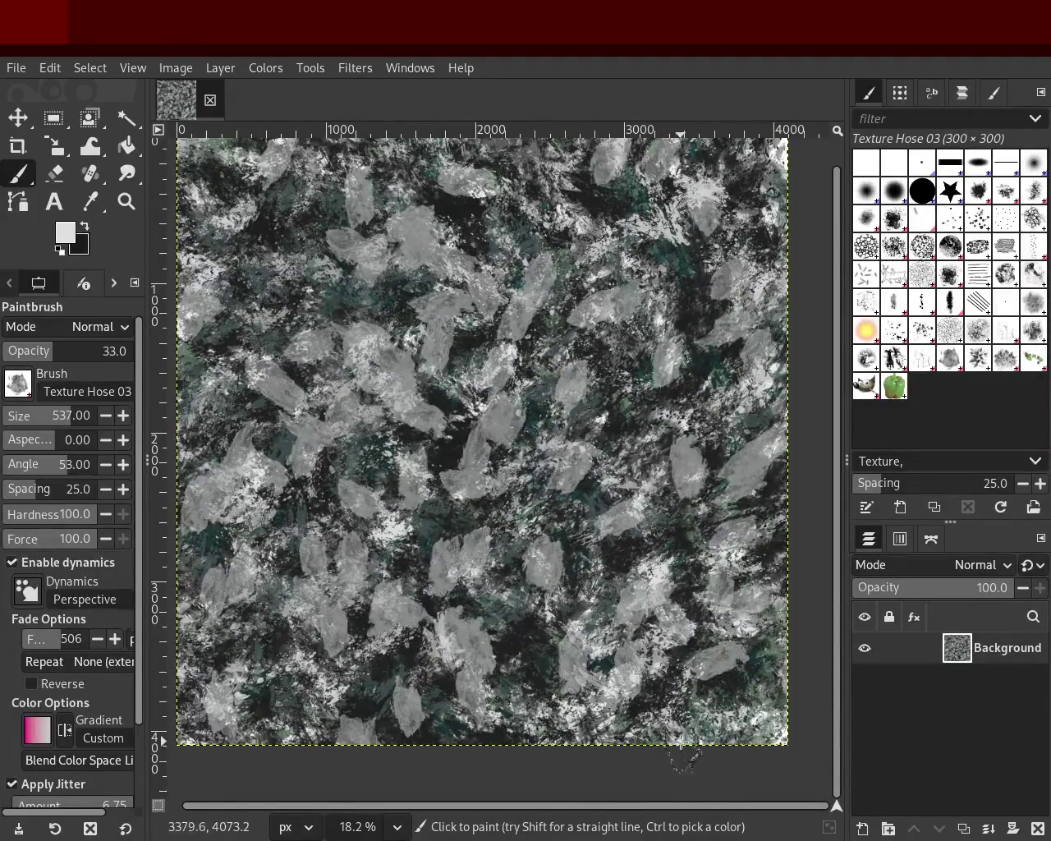
Step: Zoom in and out to inspect the texture, ending with the whole canvas in view
click(127, 201)
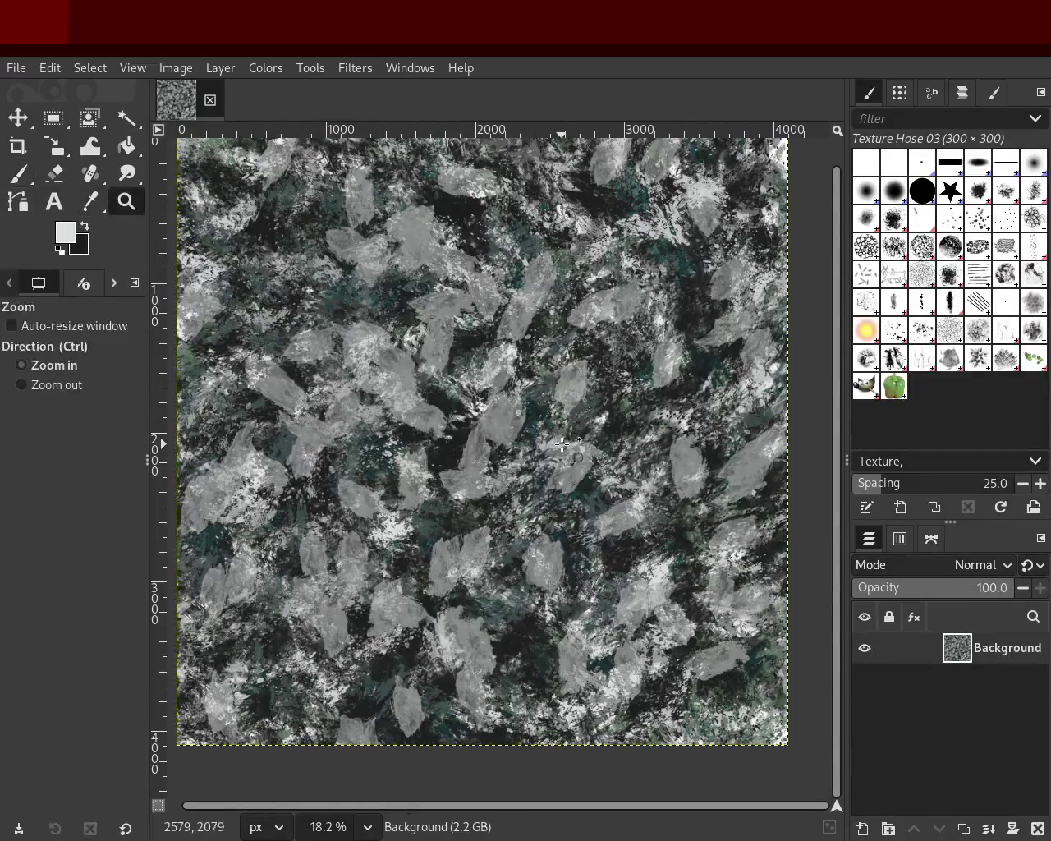
ctrl+click(607, 470)
ctrl+click(607, 469)
ctrl+click(607, 470)
click(608, 470)
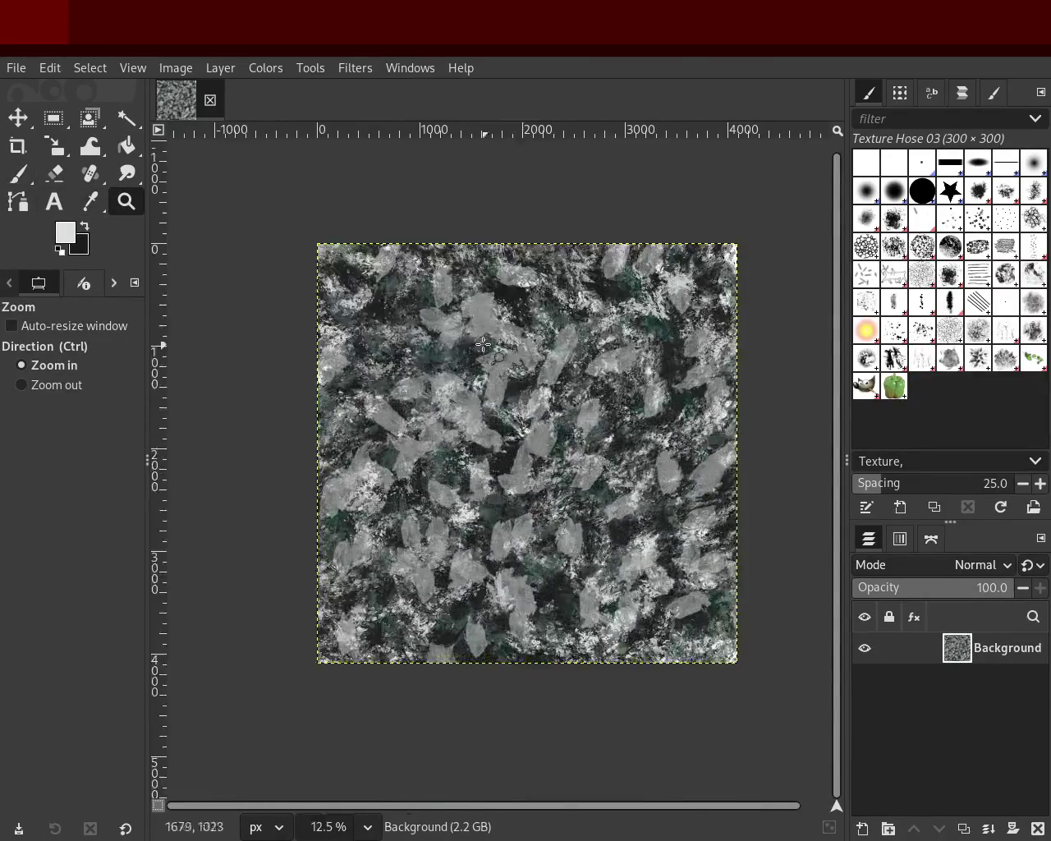
click(484, 344)
click(485, 345)
click(484, 345)
ctrl+click(485, 344)
ctrl+click(484, 345)
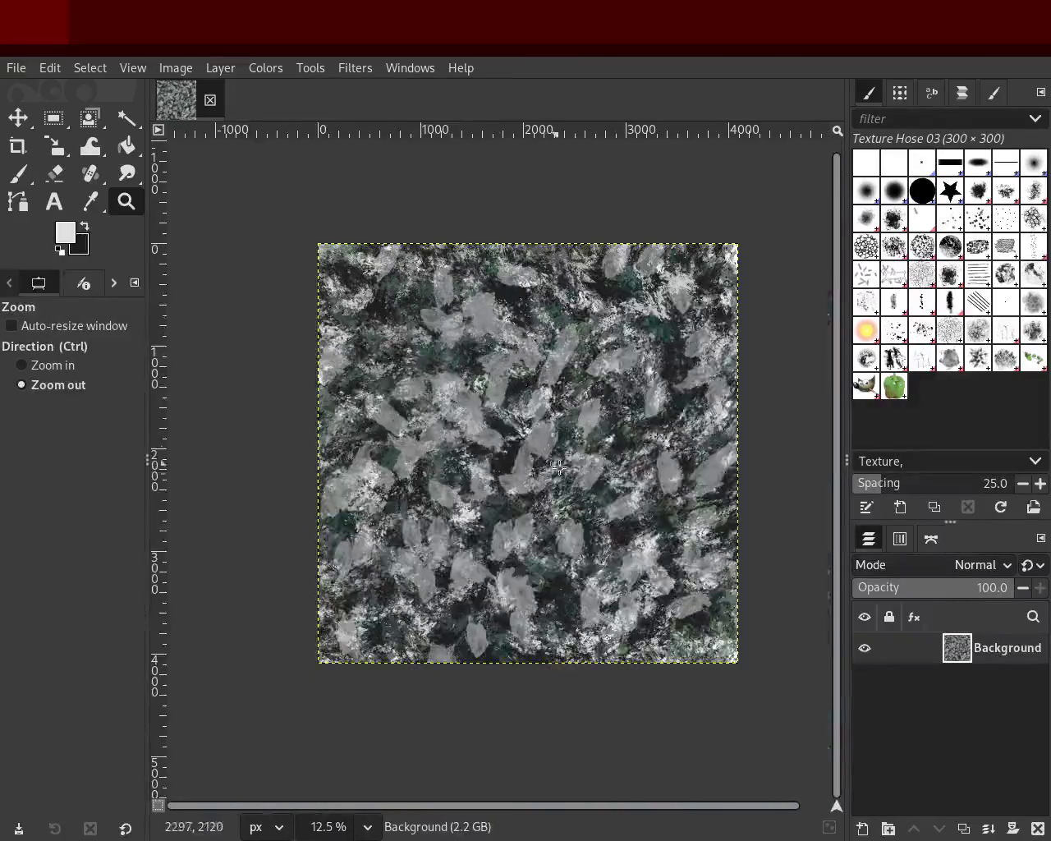
click(683, 395)
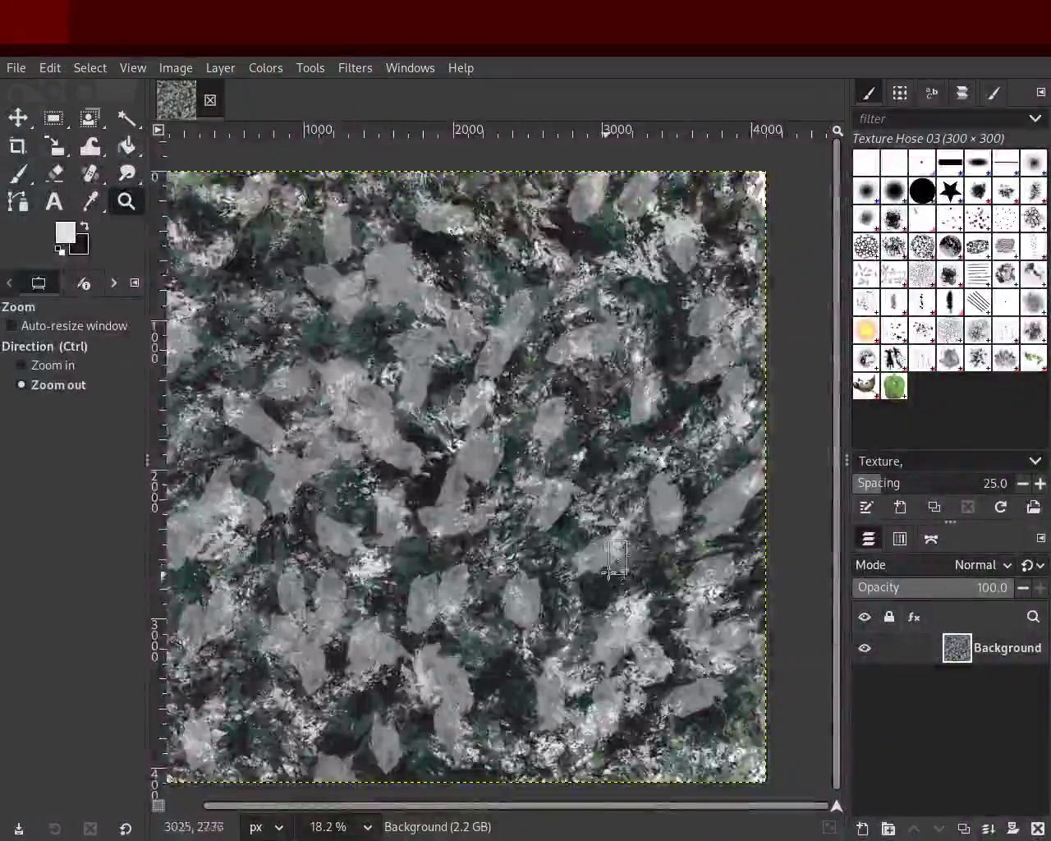
scroll(613, 415, down, 8)
click(642, 565)
scroll(642, 564, up, 2)
scroll(643, 568, up, 1)
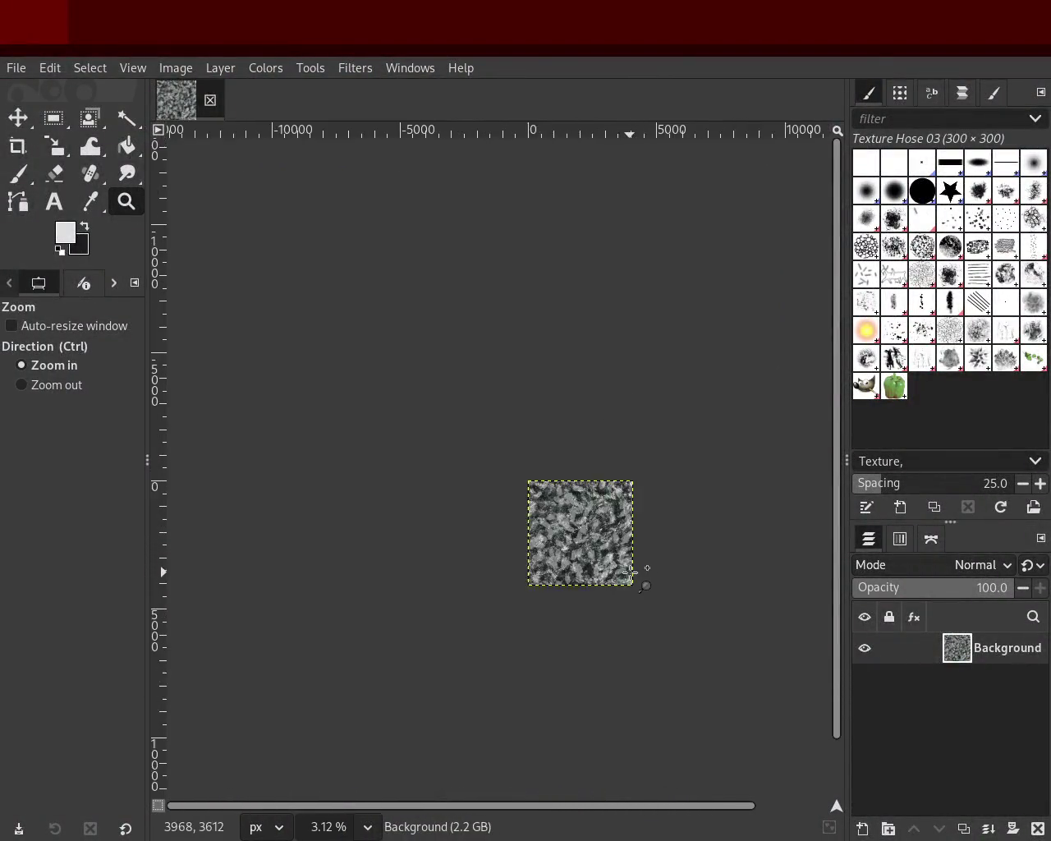
scroll(623, 563, up, 2)
scroll(582, 550, up, 3)
ctrl+click(582, 550)
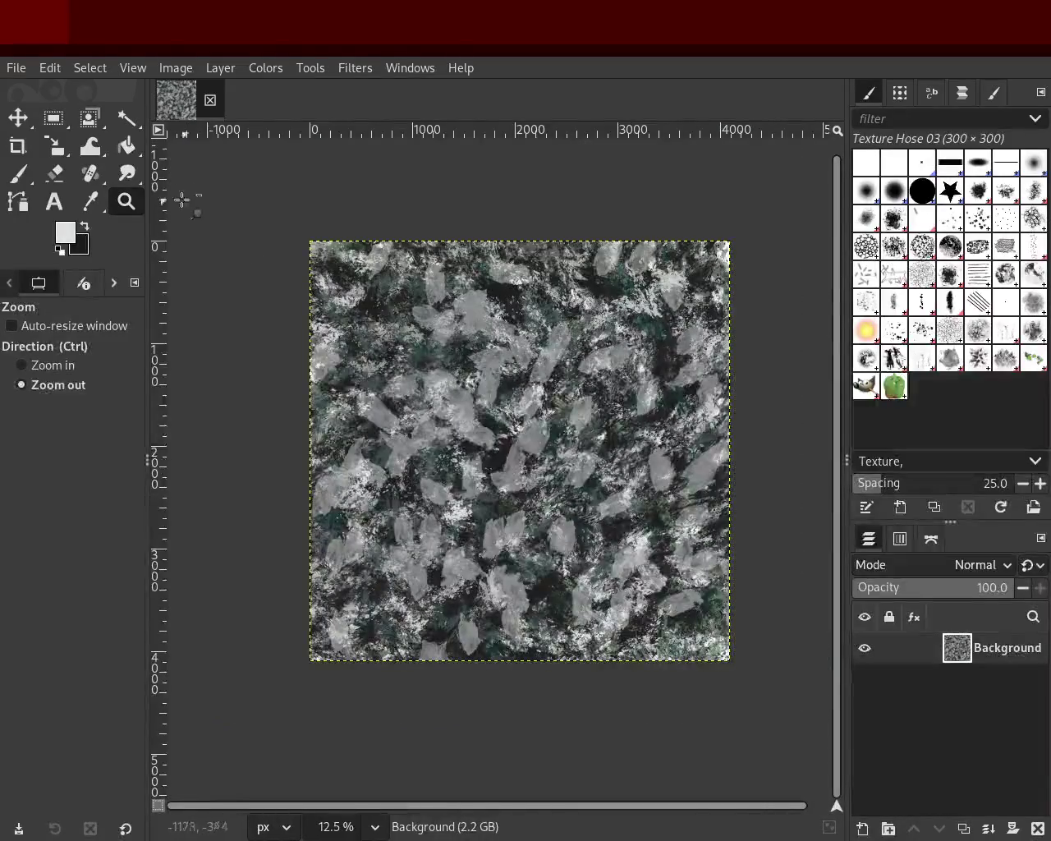
Step: Paint dark teal dabs at opacity 76 across the texture, redoing unwanted strokes
click(29, 171)
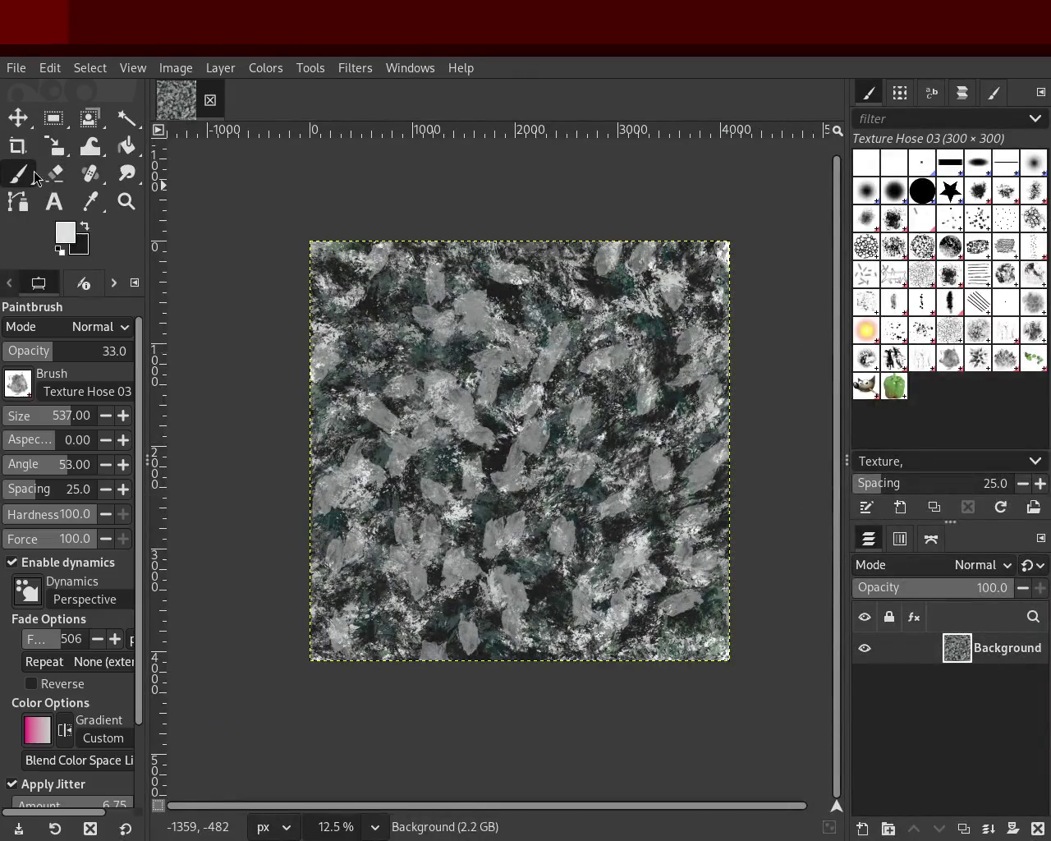
ctrl+click(663, 398)
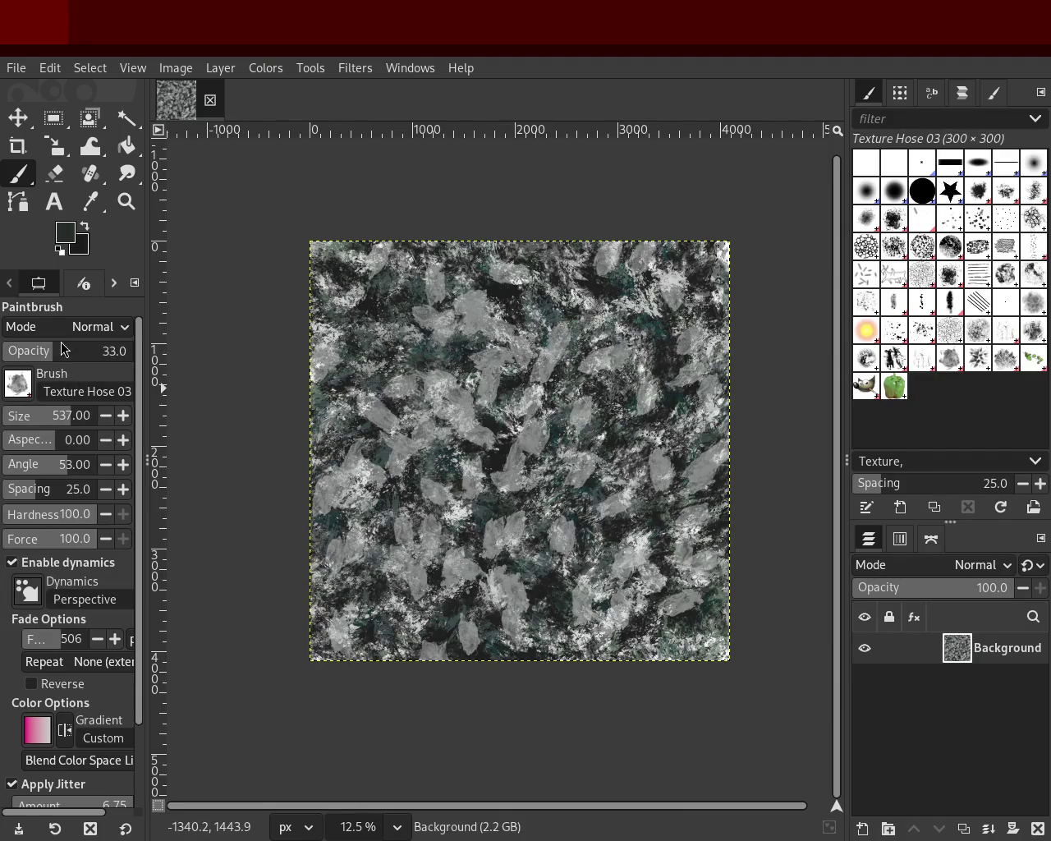
drag(91, 355, 102, 353)
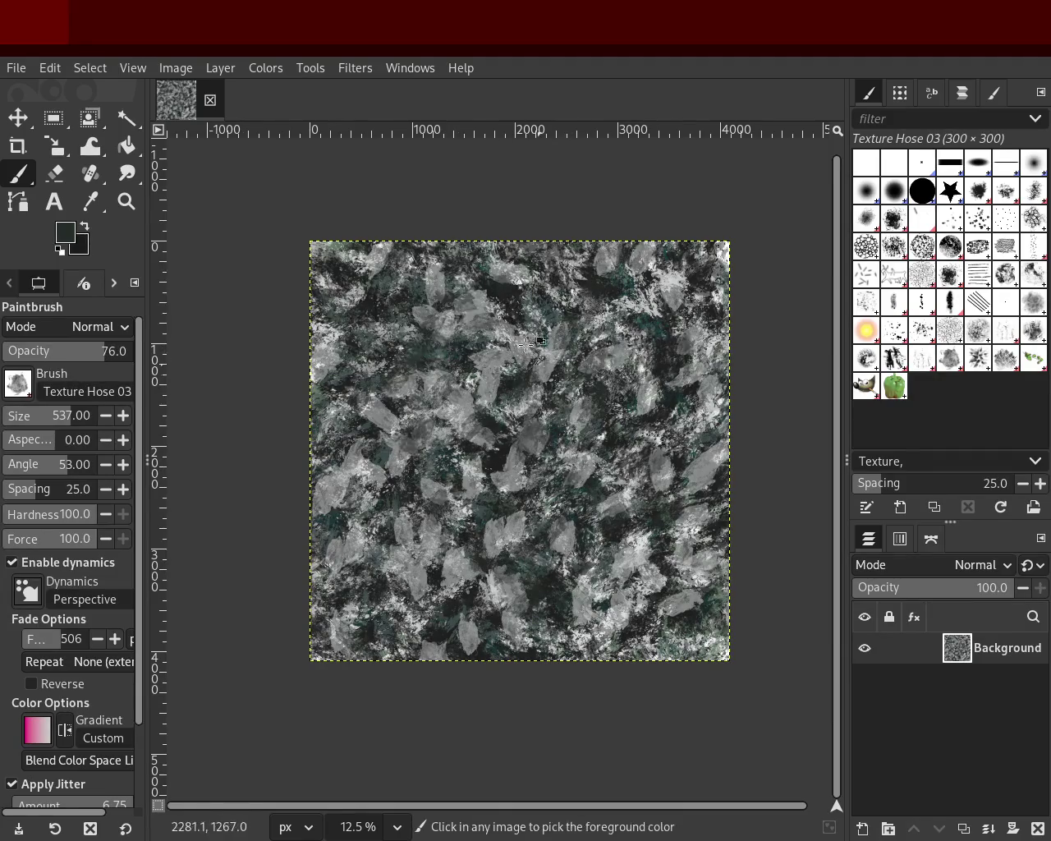
mouse_move(610, 663)
mouse_down()
mouse_move(518, 474)
mouse_move(648, 588)
mouse_move(556, 465)
mouse_move(446, 529)
mouse_move(737, 429)
mouse_move(614, 594)
mouse_move(495, 609)
mouse_move(557, 561)
mouse_up()
key(ctrl+z)
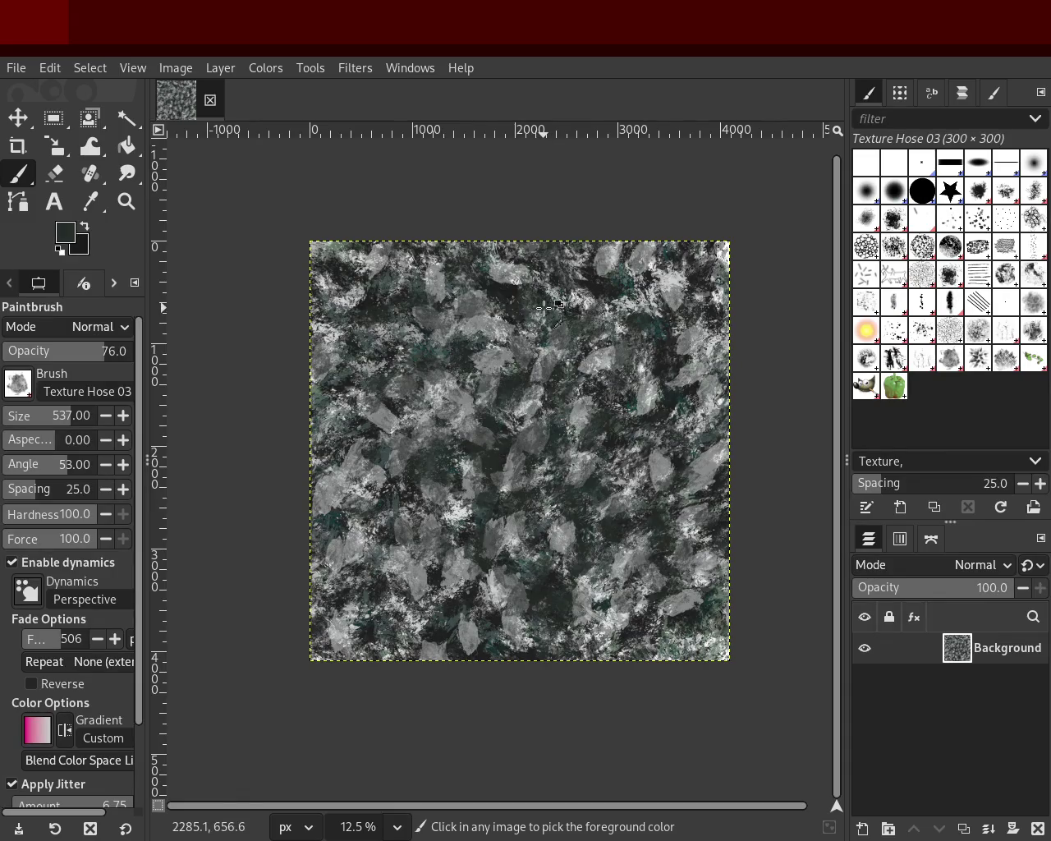
mouse_move(538, 308)
mouse_down()
mouse_move(500, 664)
mouse_move(517, 277)
mouse_move(661, 600)
mouse_up()
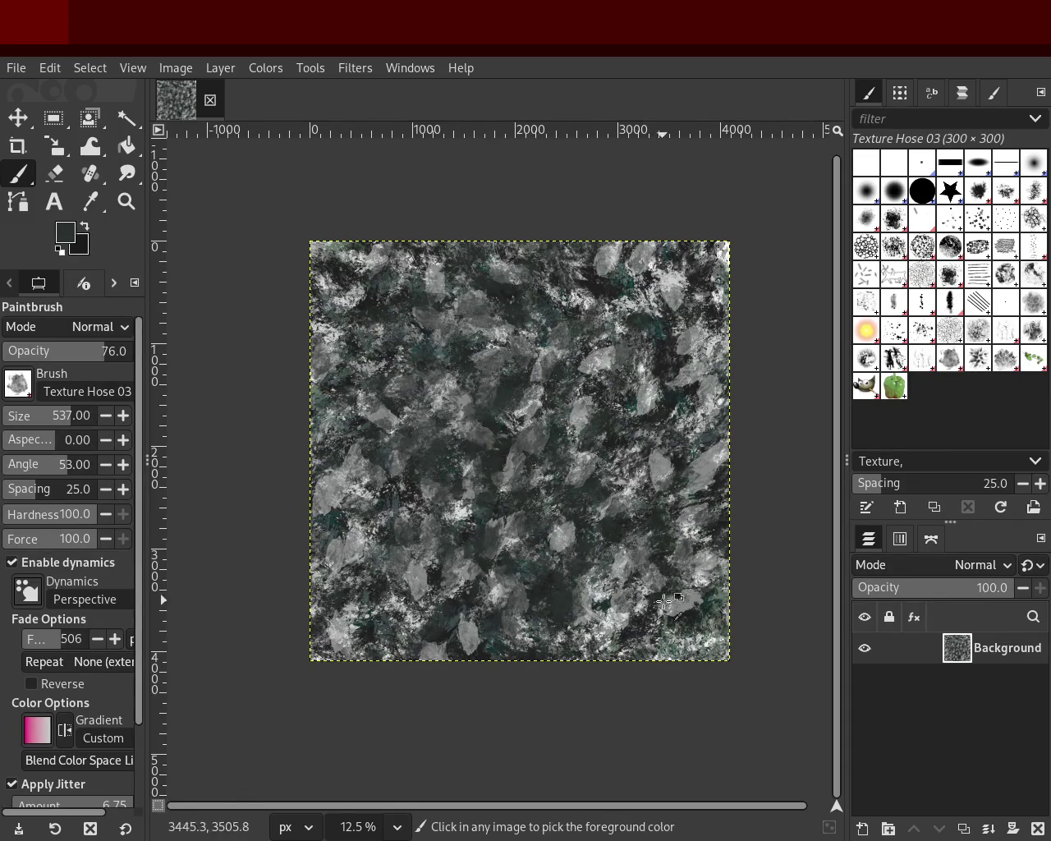
key(ctrl+z)
mouse_move(724, 626)
mouse_down()
mouse_move(602, 255)
mouse_move(513, 622)
mouse_move(657, 657)
mouse_up()
key(ctrl)
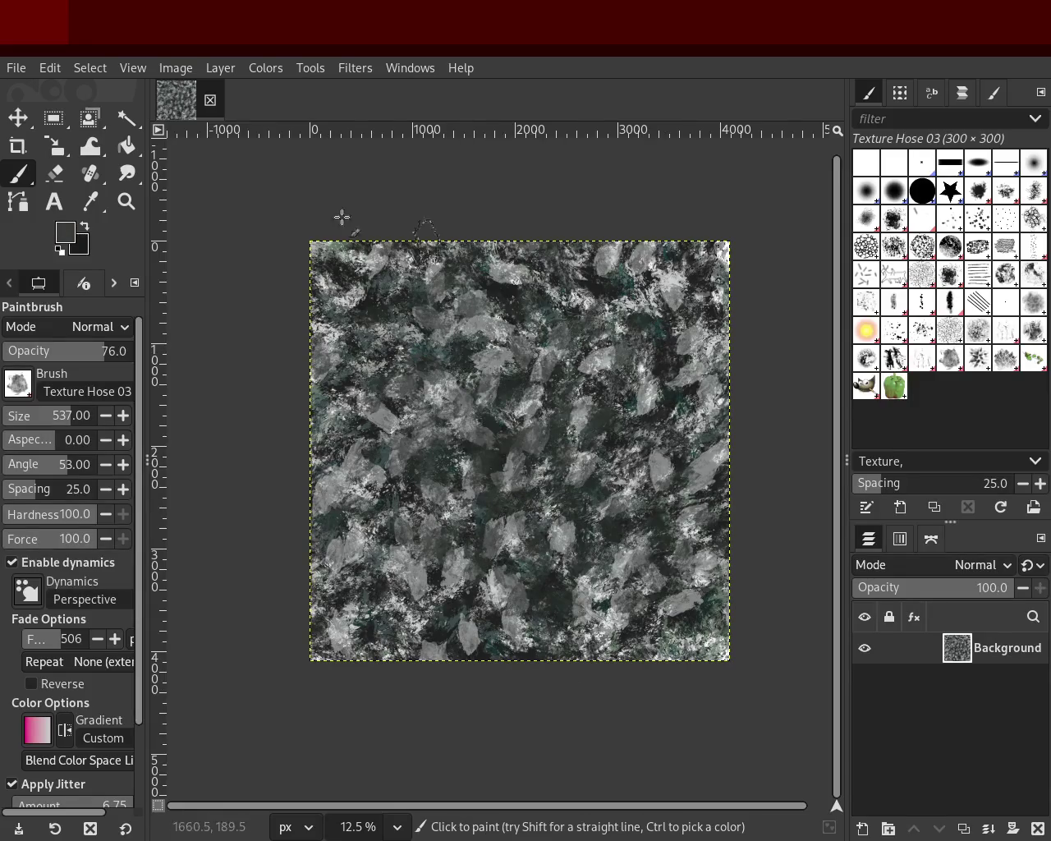
Step: Select the Splats 01 brush with a sampled near-black colour
click(897, 332)
ctrl+click(511, 316)
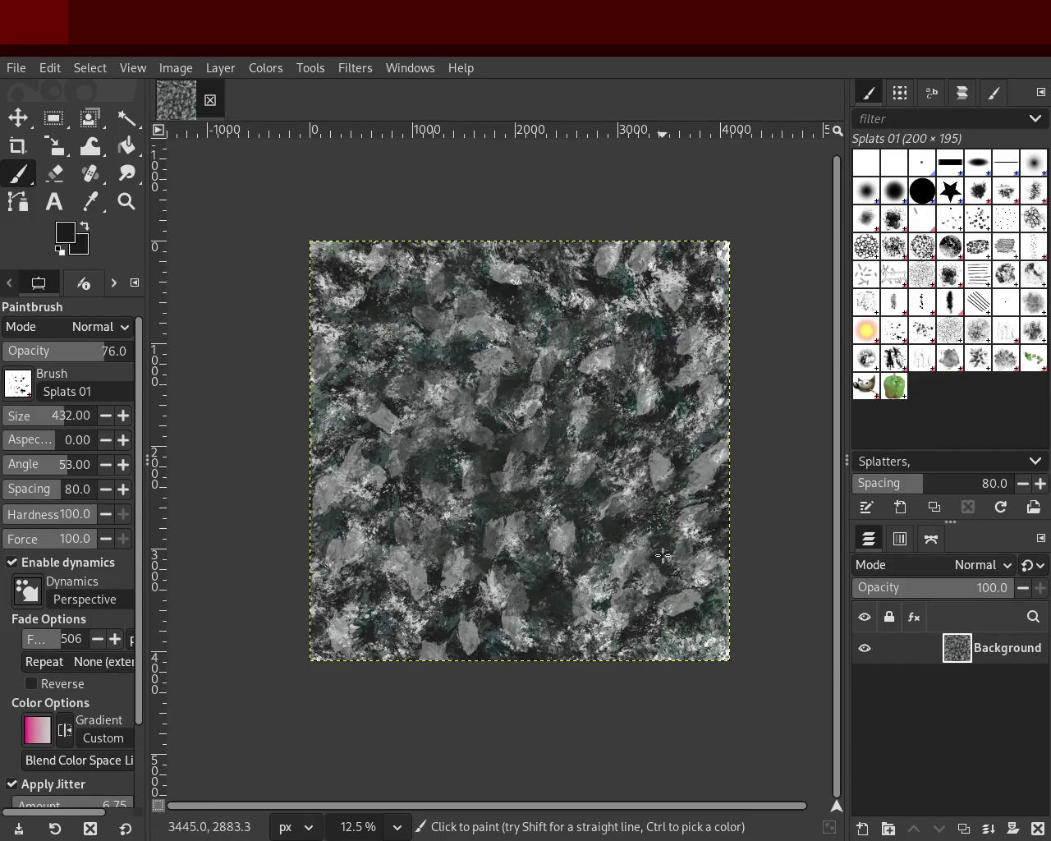
click(126, 202)
click(529, 552)
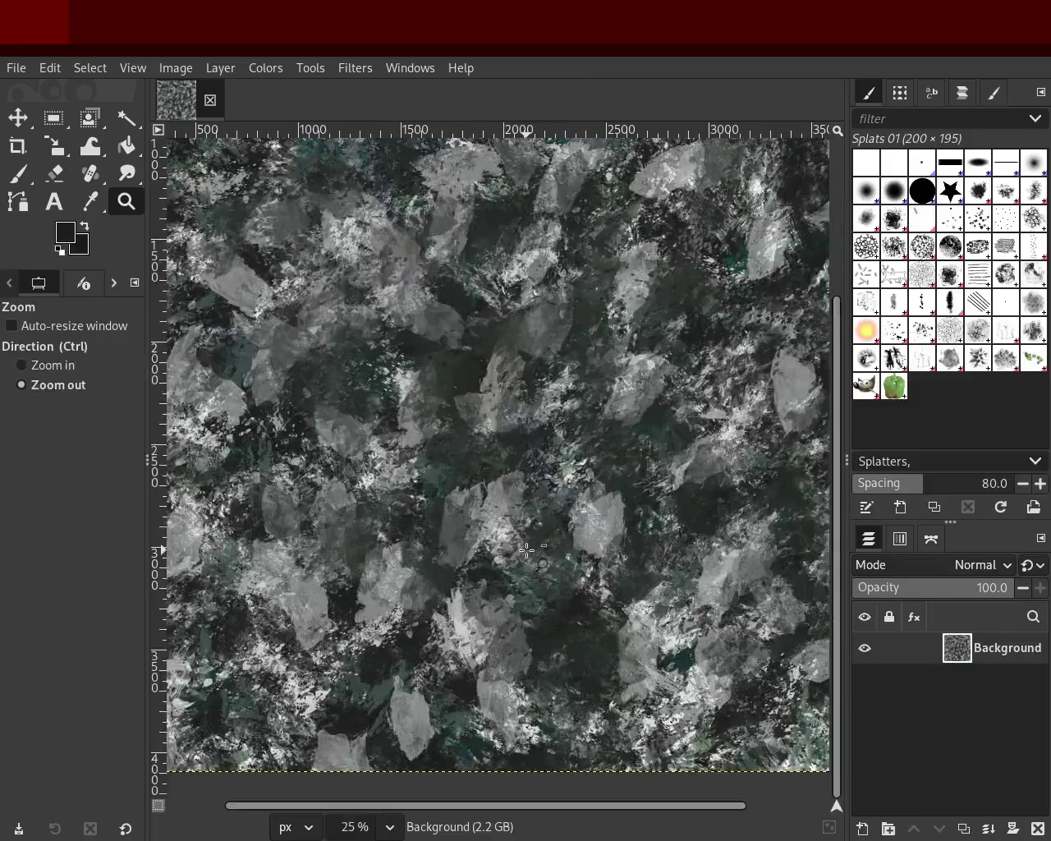
ctrl+click(271, 224)
key(p)
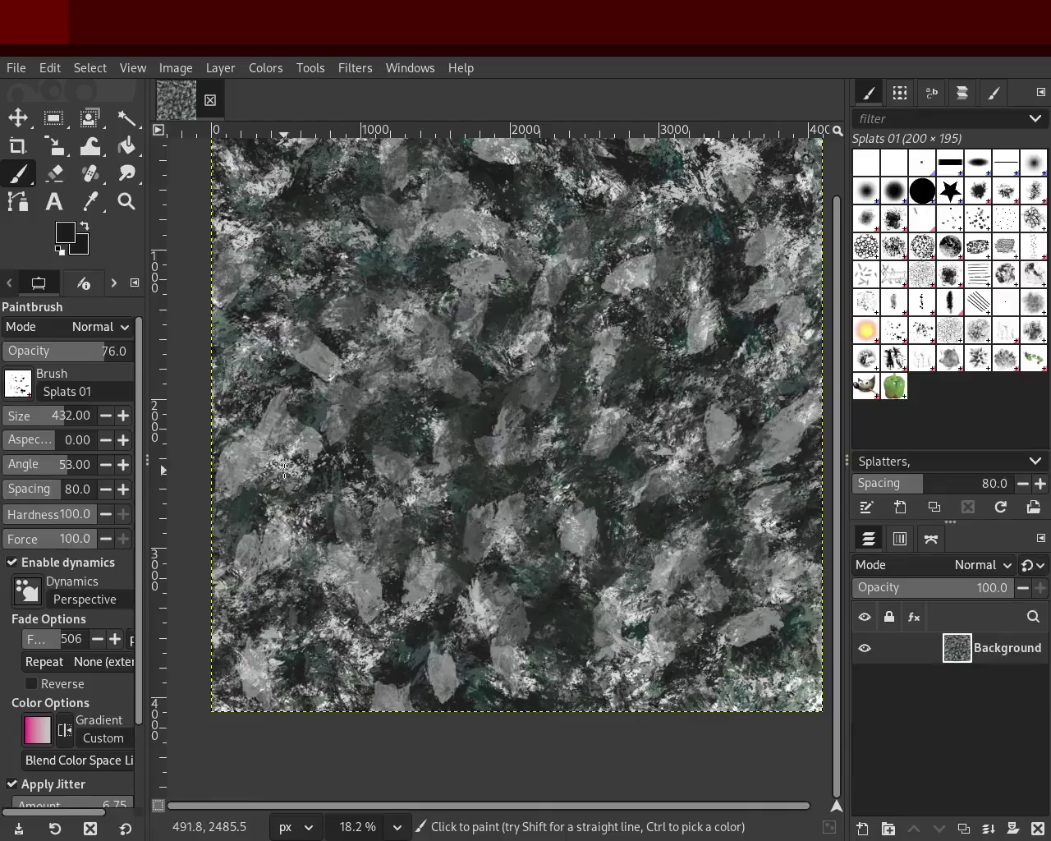
Step: Scatter light grey splats, then near-black splats toward the upper-right area
ctrl+click(333, 375)
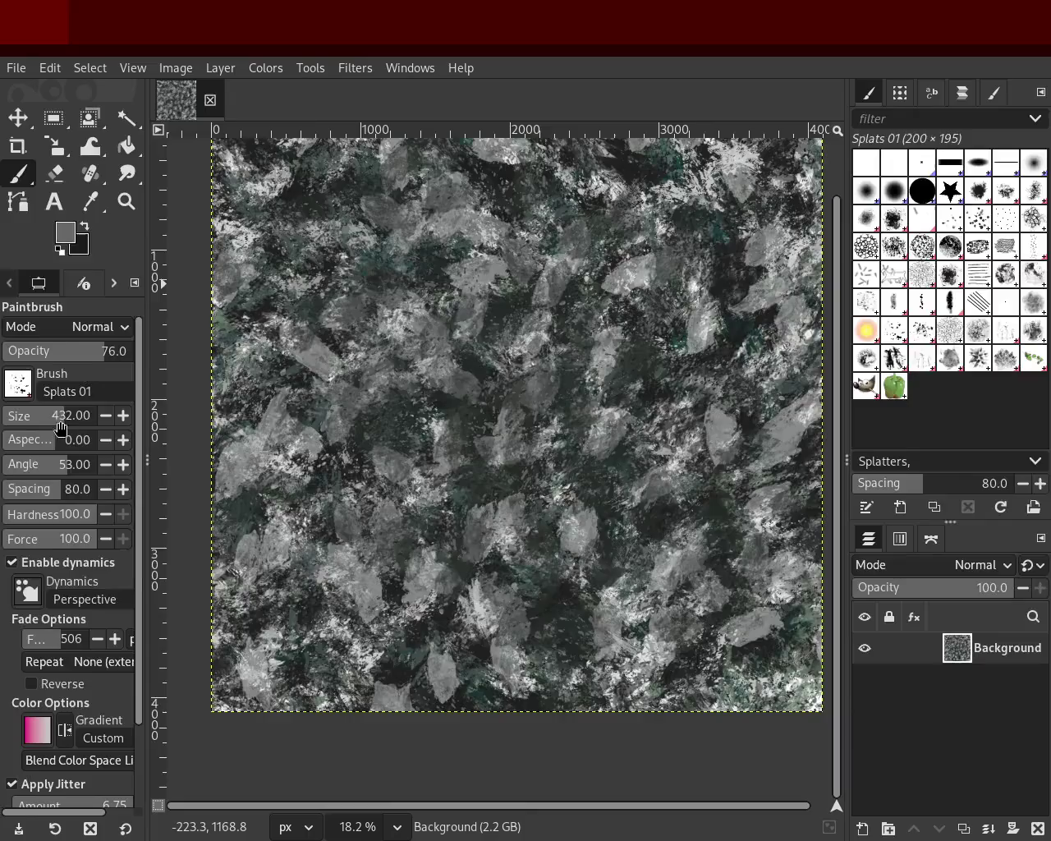
key(ctrl)
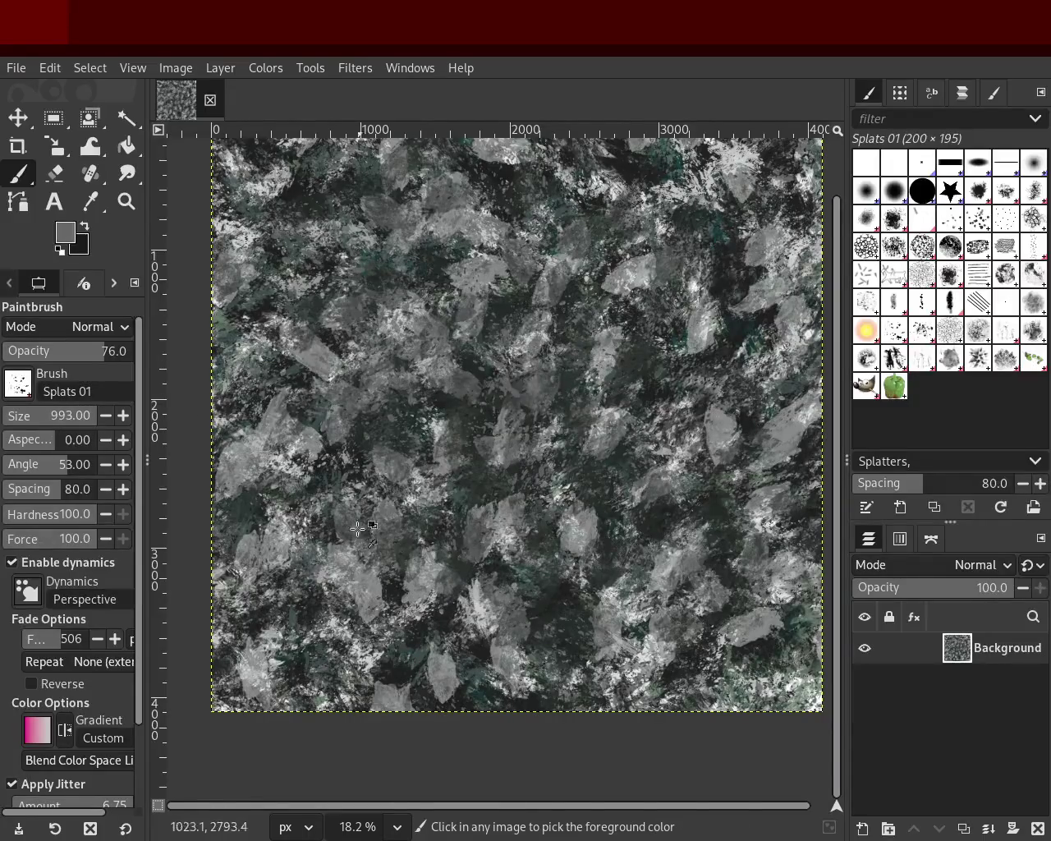
ctrl+click(331, 626)
mouse_move(341, 618)
mouse_down()
mouse_move(364, 510)
mouse_move(357, 258)
mouse_move(390, 580)
mouse_move(505, 591)
mouse_move(590, 535)
mouse_up()
ctrl+click(288, 488)
mouse_move(713, 361)
mouse_down()
mouse_move(716, 295)
mouse_move(766, 327)
mouse_move(424, 324)
mouse_move(440, 535)
mouse_move(475, 394)
mouse_move(267, 442)
mouse_up()
Step: Zoom out to review the speckled texture and return to the Paintbrush
click(125, 202)
click(586, 478)
scroll(600, 533, down, 2)
scroll(606, 425, down, 1)
scroll(606, 425, up, 2)
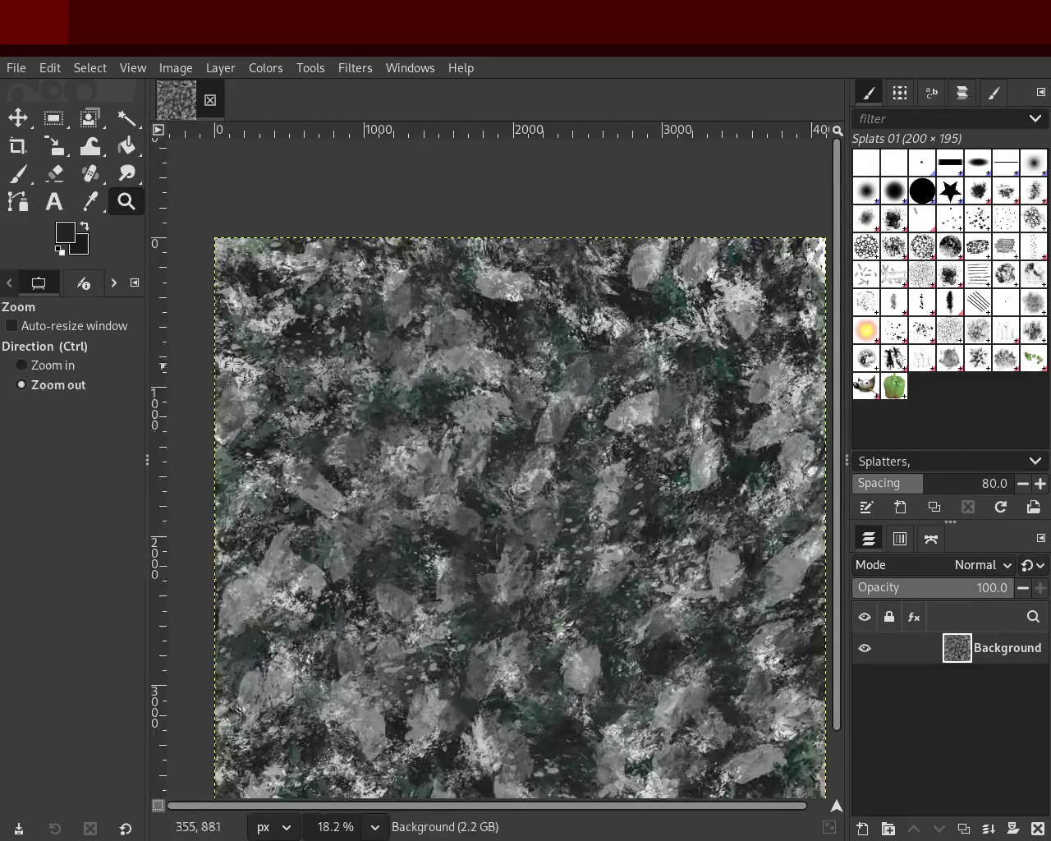
click(21, 175)
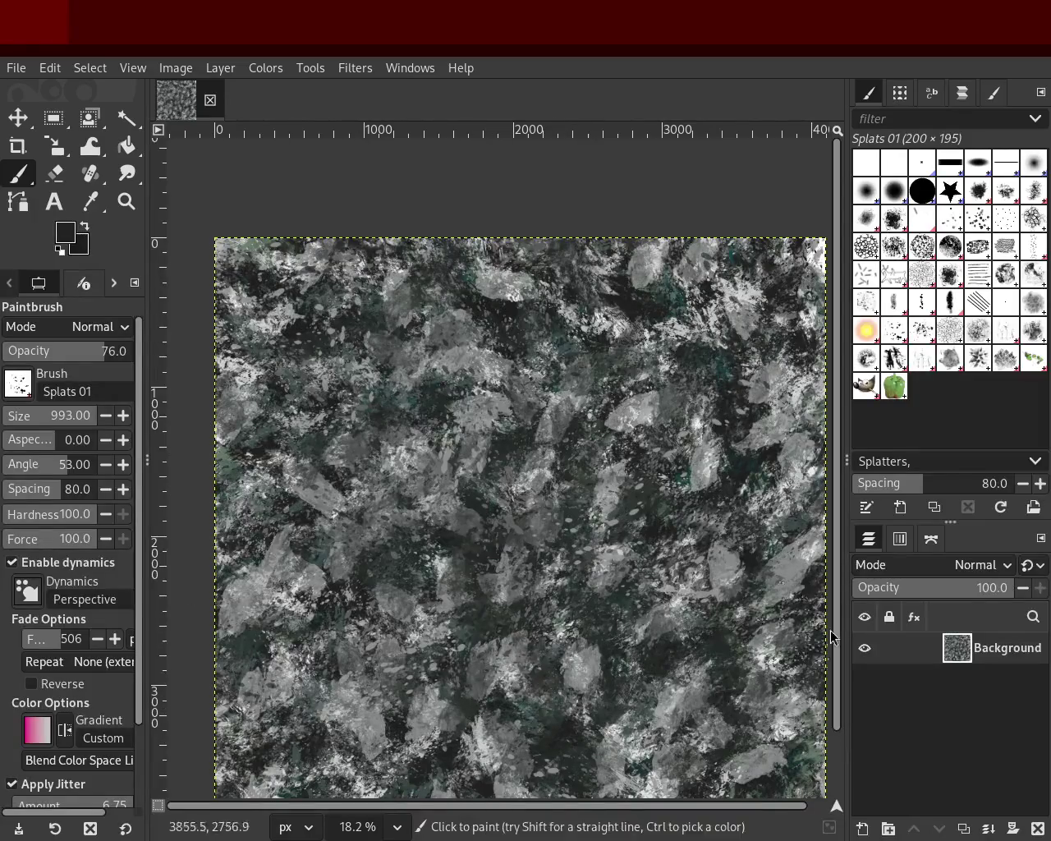
Step: Paint large dark dabs with an enlarged Vegetation 01 brush
click(979, 360)
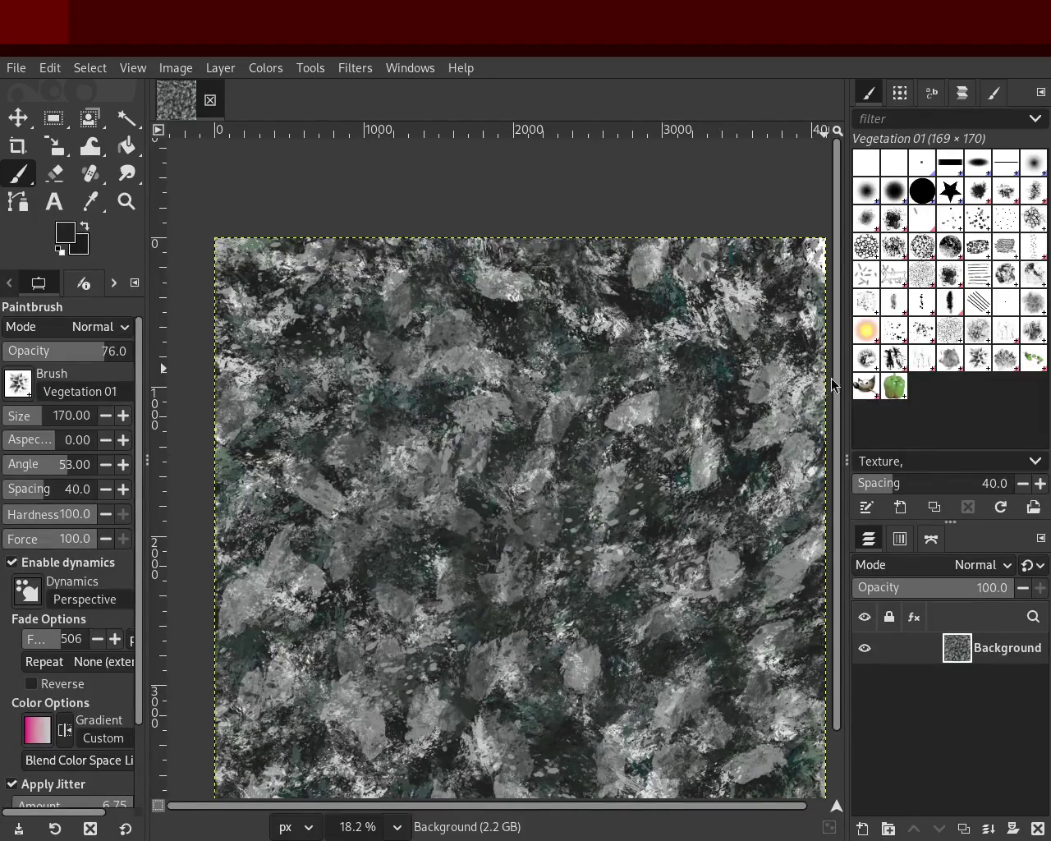
drag(50, 415, 54, 415)
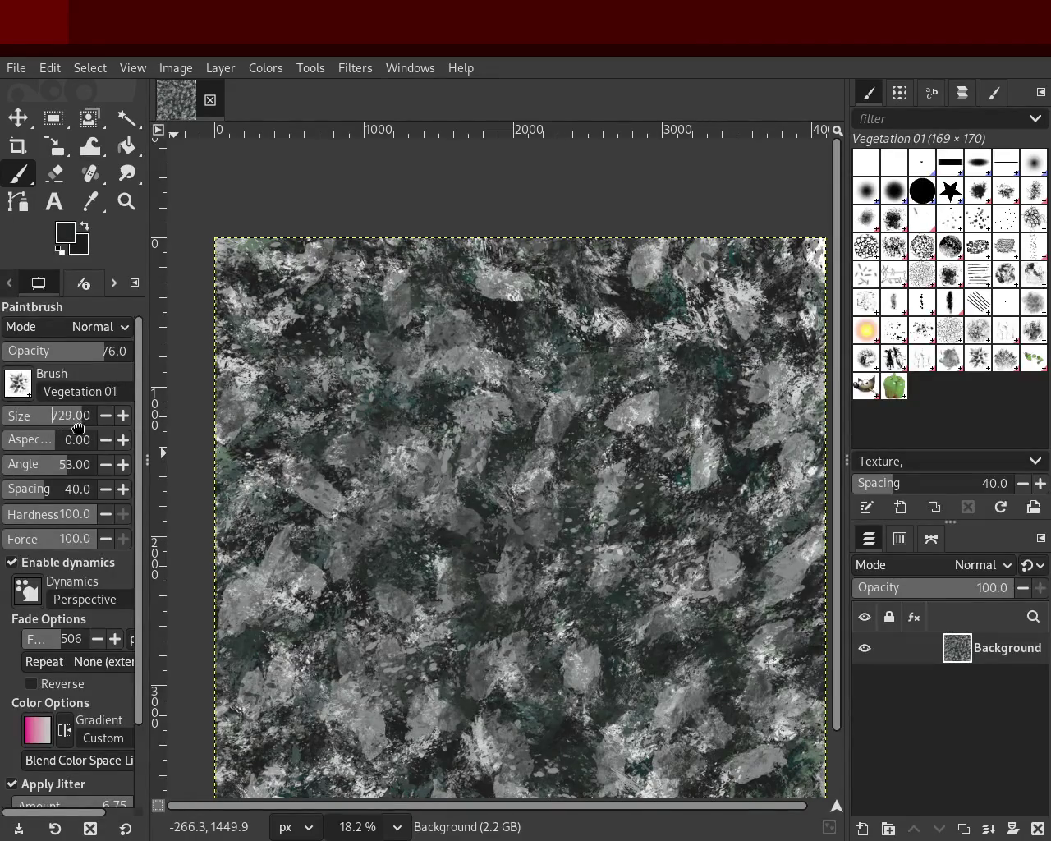
scroll(78, 428, down, 1)
mouse_move(393, 765)
mouse_down()
mouse_move(508, 484)
mouse_move(343, 400)
mouse_move(425, 489)
mouse_move(416, 688)
mouse_move(367, 762)
mouse_move(742, 470)
mouse_move(584, 591)
mouse_move(697, 263)
mouse_move(665, 705)
mouse_move(638, 388)
mouse_move(468, 491)
mouse_move(409, 633)
mouse_move(511, 441)
mouse_up()
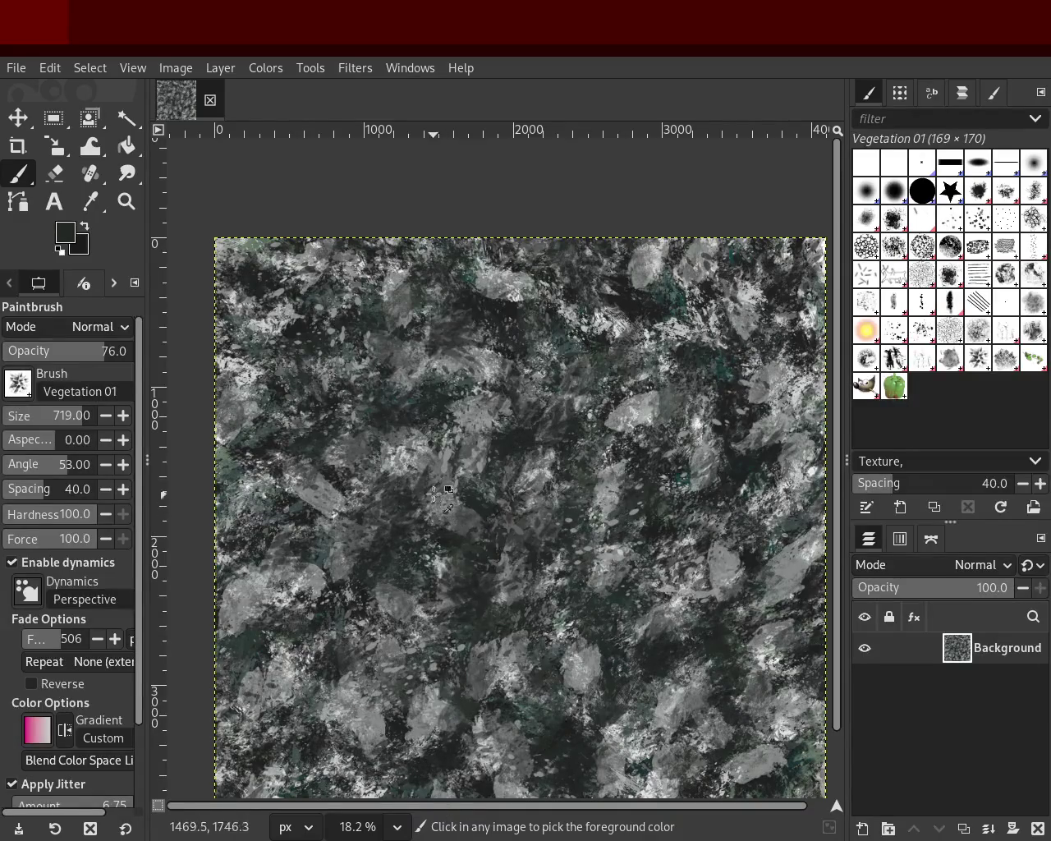
Step: Try light grey dabs, undo them, and shrink the brush to about 263 or smaller
ctrl+click(396, 452)
mouse_move(396, 452)
mouse_down()
mouse_move(424, 613)
mouse_move(483, 614)
mouse_up()
key(ctrl+z)
key(ctrl+z)
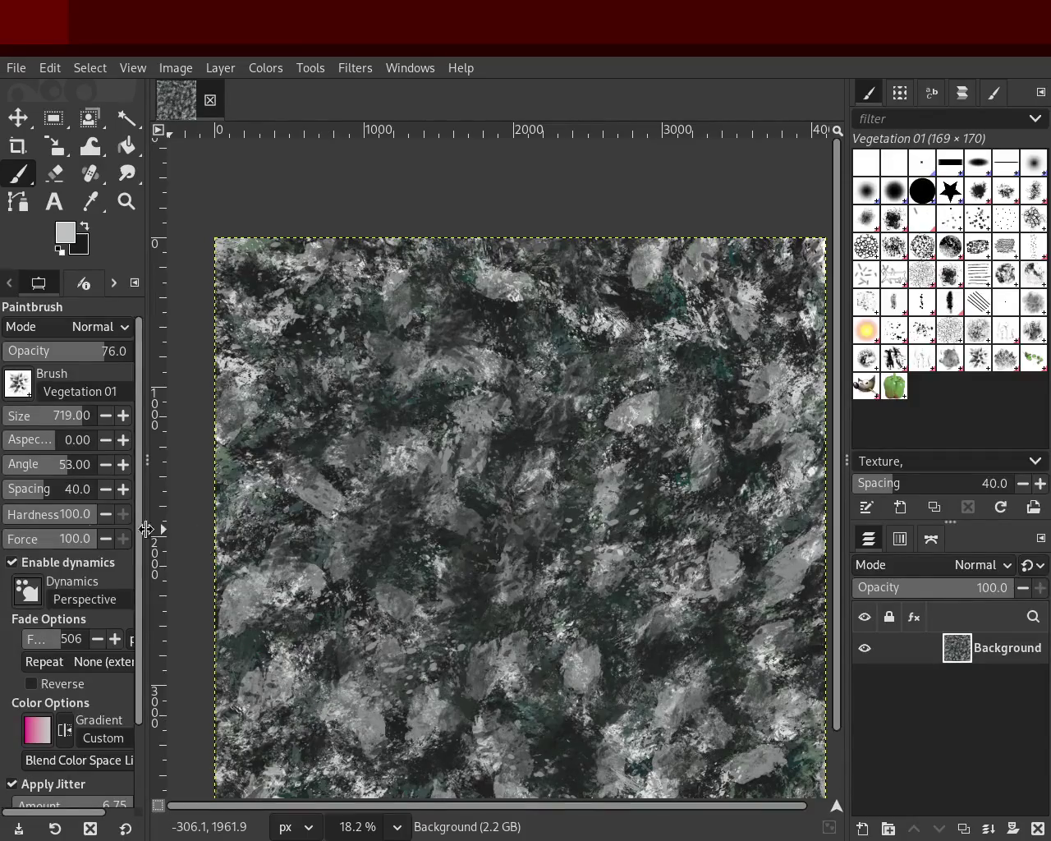
drag(14, 416, 47, 417)
drag(479, 616, 551, 542)
key(ctrl+z)
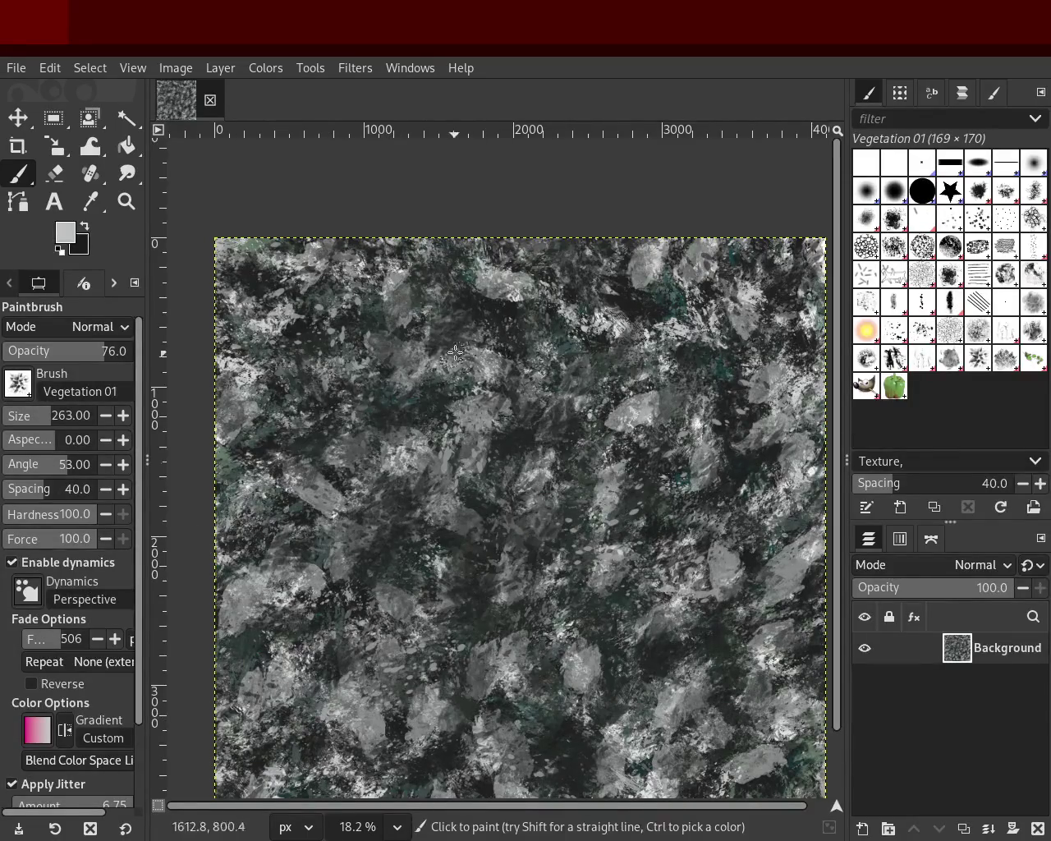
drag(14, 411, 41, 419)
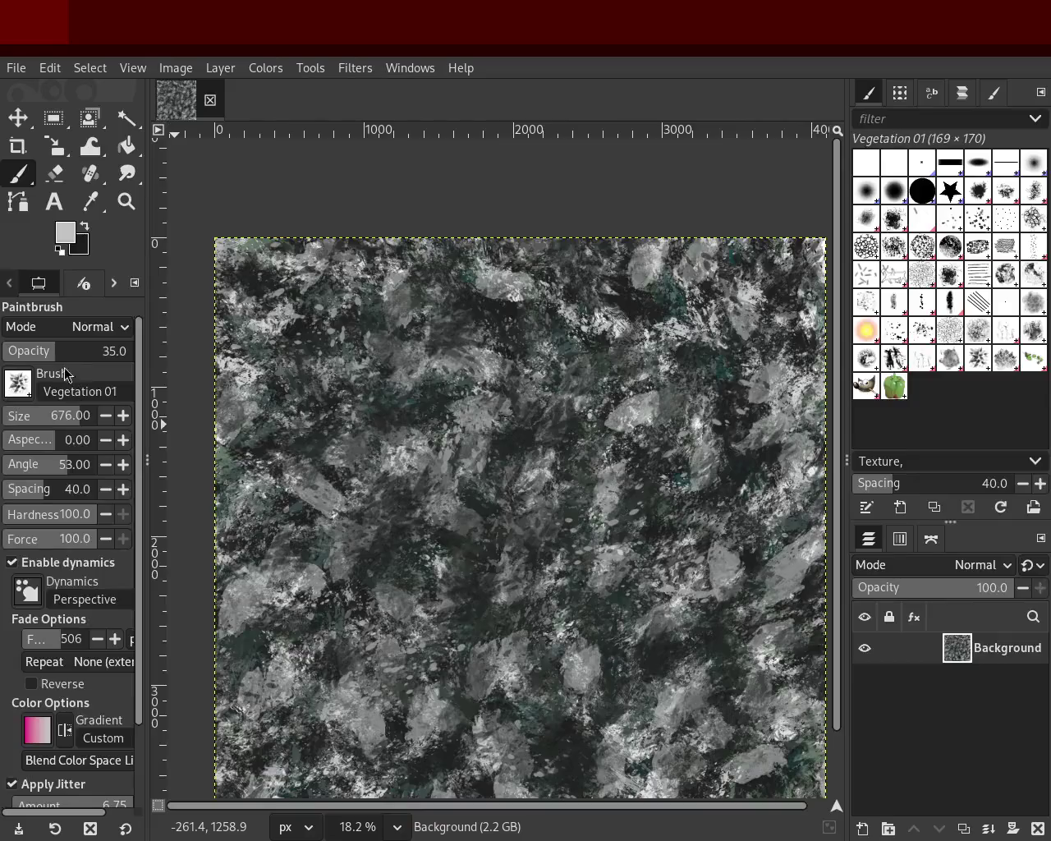
Step: At opacity 40, paint grey and near-black vegetation dabs across the texture
ctrl+click(655, 671)
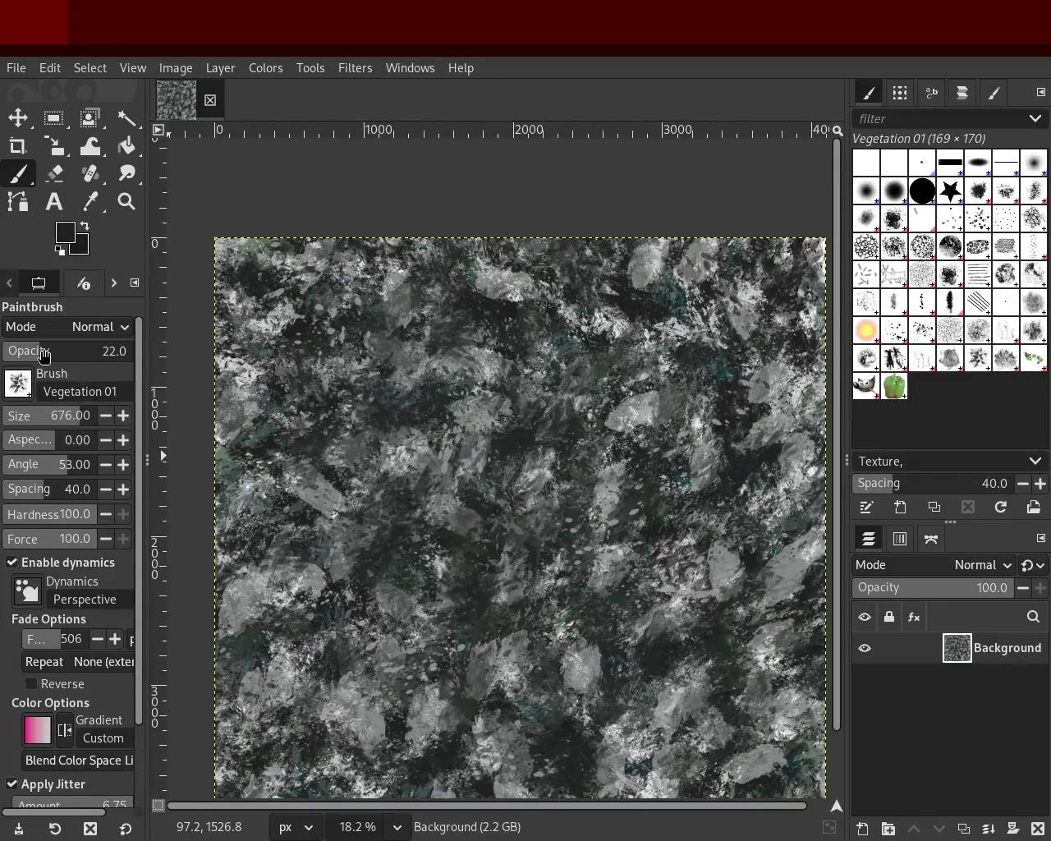
drag(43, 353, 55, 353)
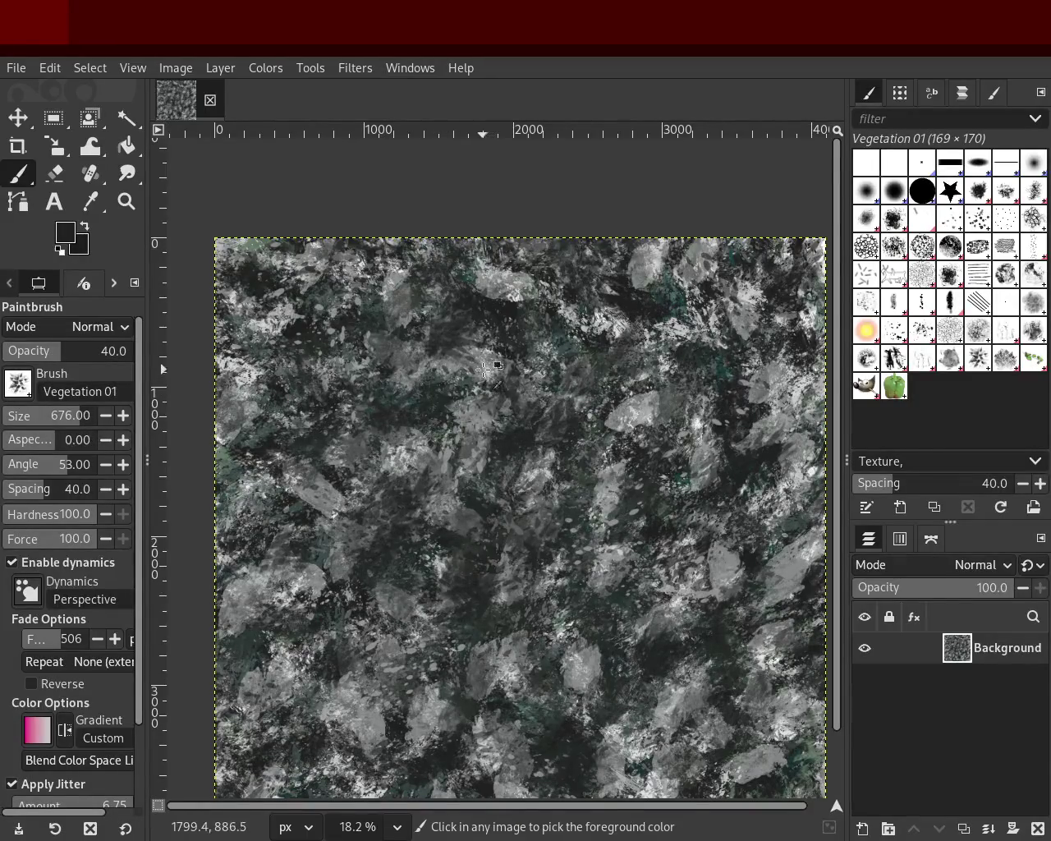
ctrl+click(440, 552)
drag(440, 552, 597, 641)
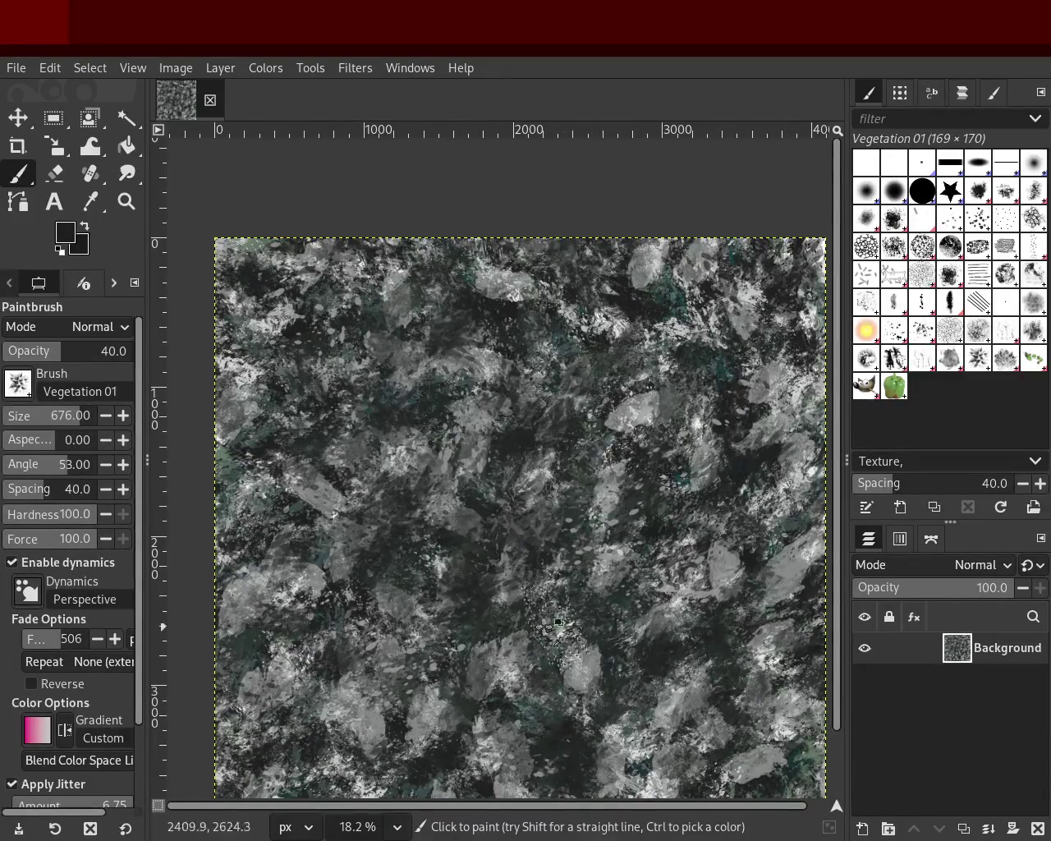
ctrl+click(379, 557)
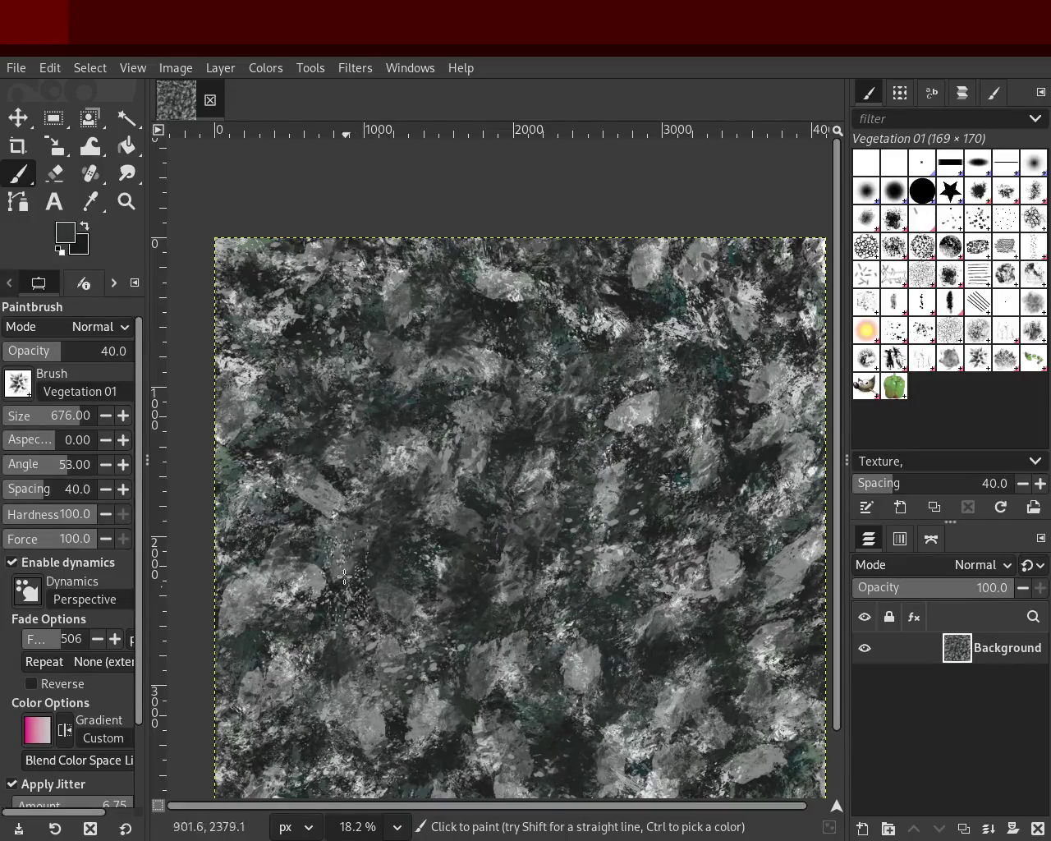
click(127, 201)
scroll(406, 327, down, 2)
scroll(406, 326, up, 3)
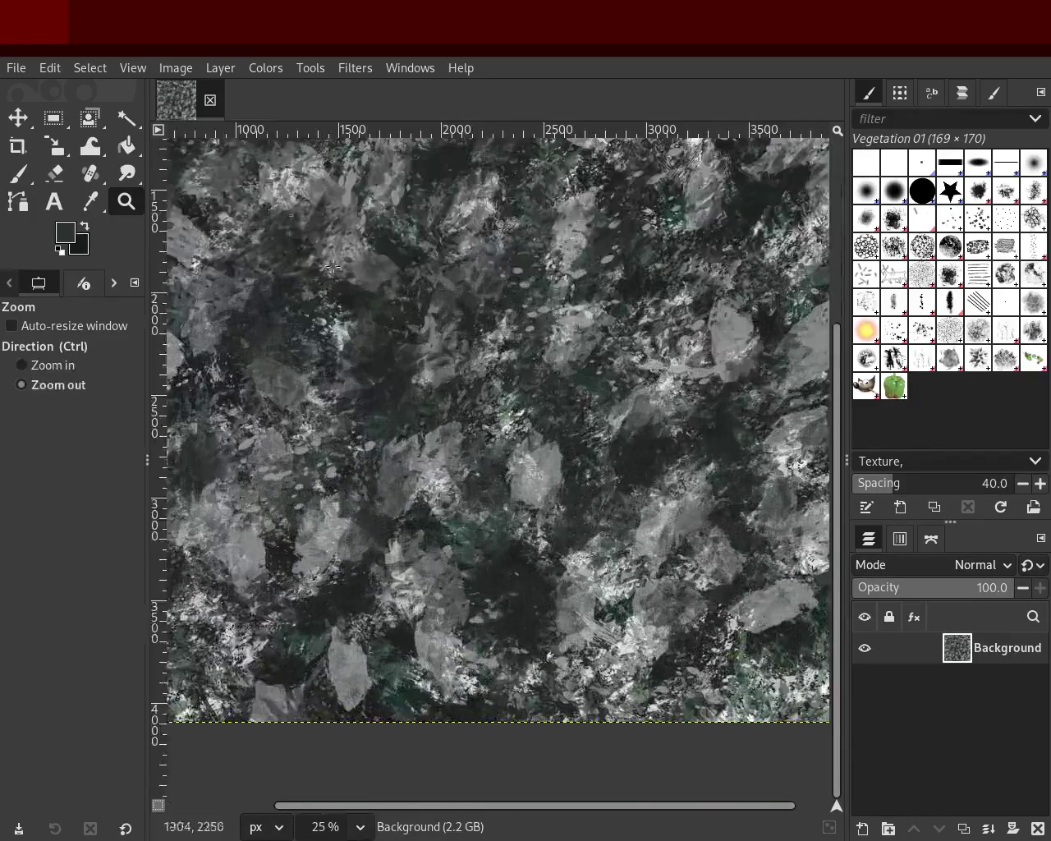
click(20, 174)
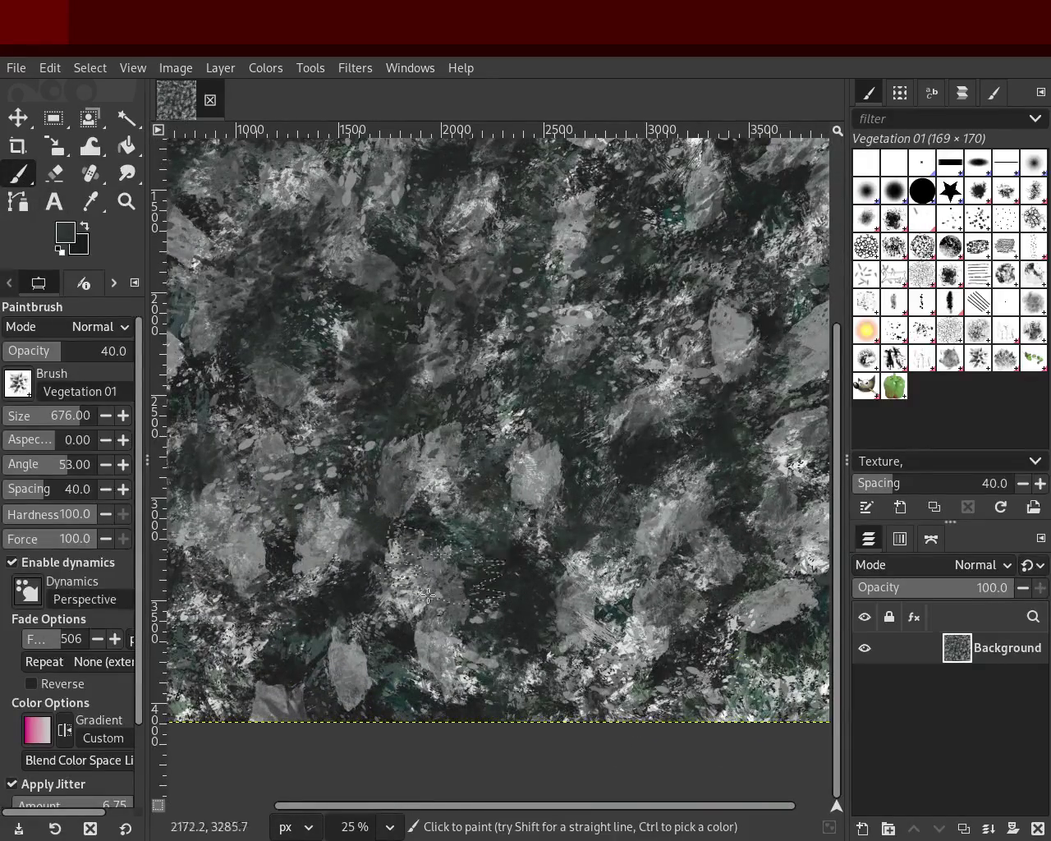
mouse_move(280, 601)
mouse_down()
mouse_move(585, 234)
mouse_move(610, 706)
mouse_move(189, 651)
mouse_move(825, 679)
mouse_move(725, 667)
mouse_move(638, 220)
mouse_move(221, 260)
mouse_up()
Step: Zoom around the texture to 25% and select the Texture Hose 03 brush
key(z)
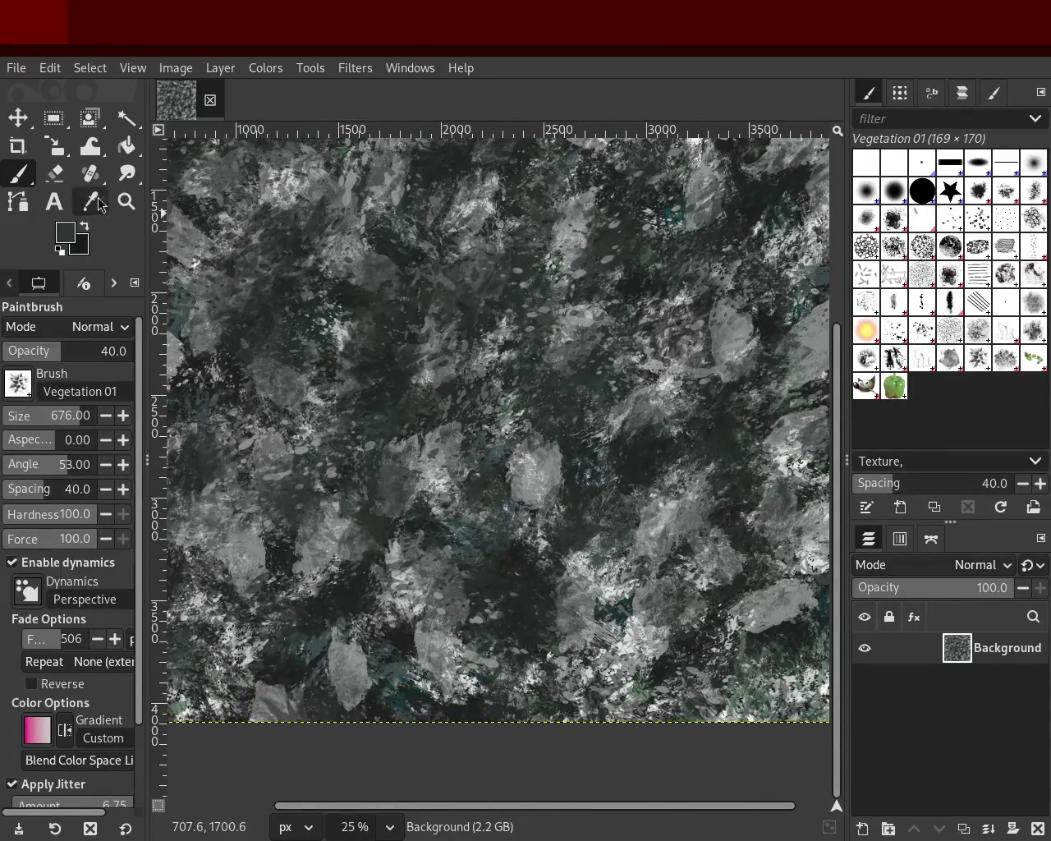
ctrl+scroll(516, 393, up, 1)
ctrl+scroll(516, 393, down, 3)
ctrl+scroll(516, 393, up, 1)
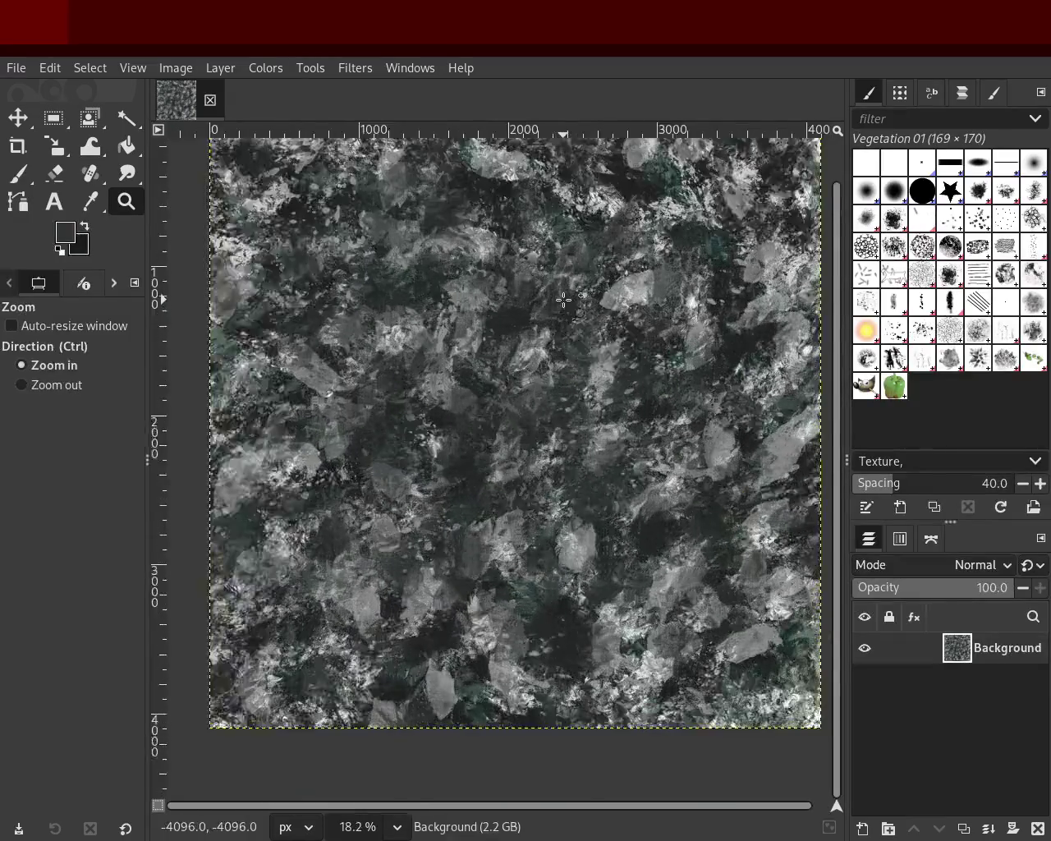
ctrl+scroll(516, 394, up, 1)
click(516, 393)
click(516, 393)
ctrl+click(489, 326)
ctrl+click(489, 326)
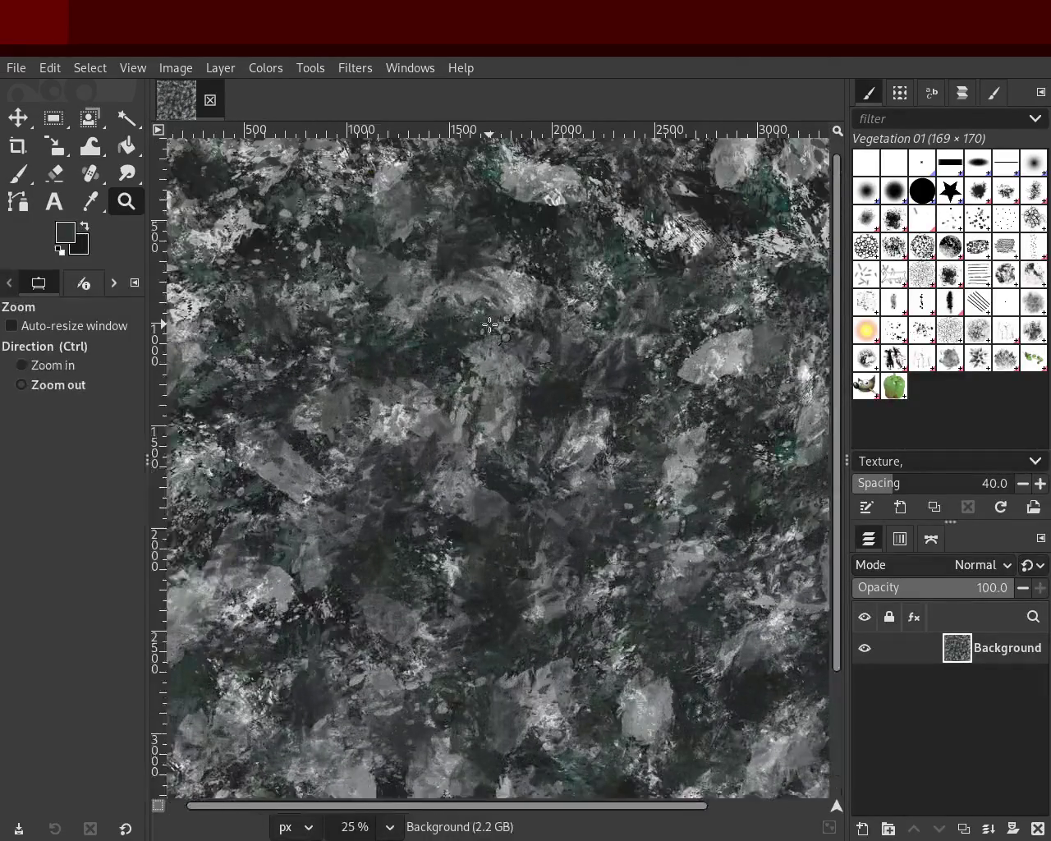
ctrl+click(489, 326)
click(490, 326)
click(490, 325)
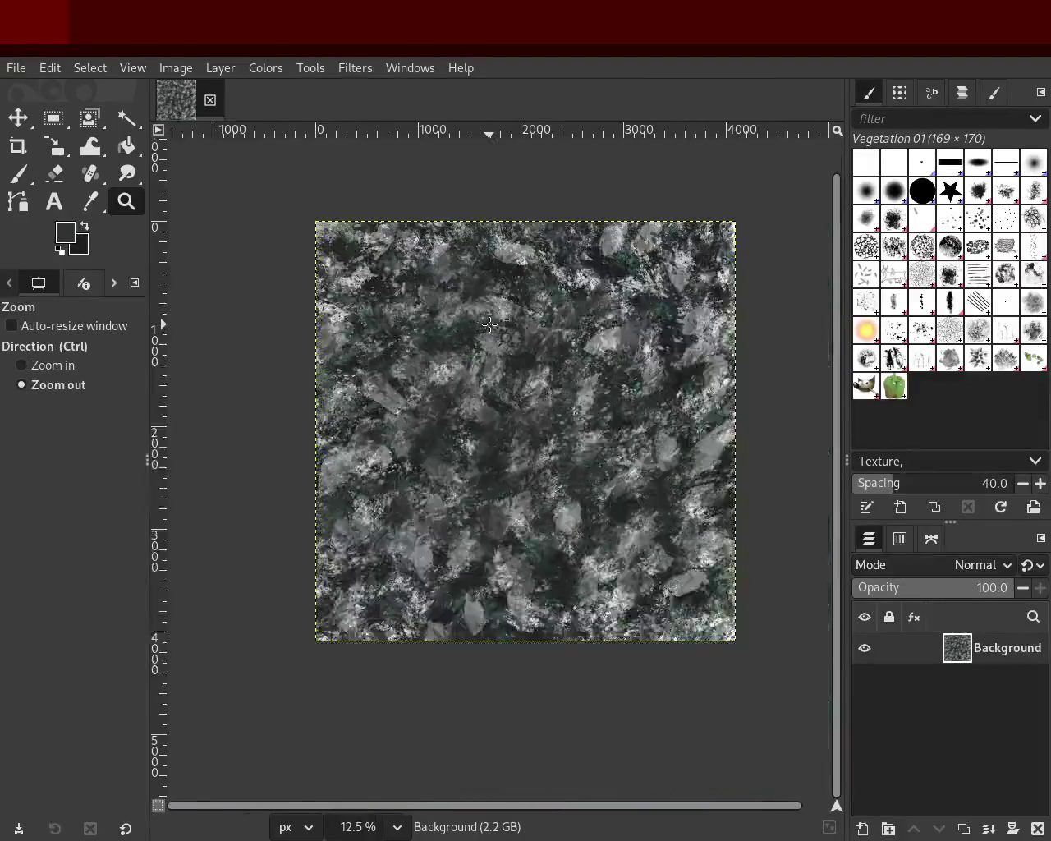
ctrl+click(523, 265)
ctrl+click(523, 265)
click(942, 365)
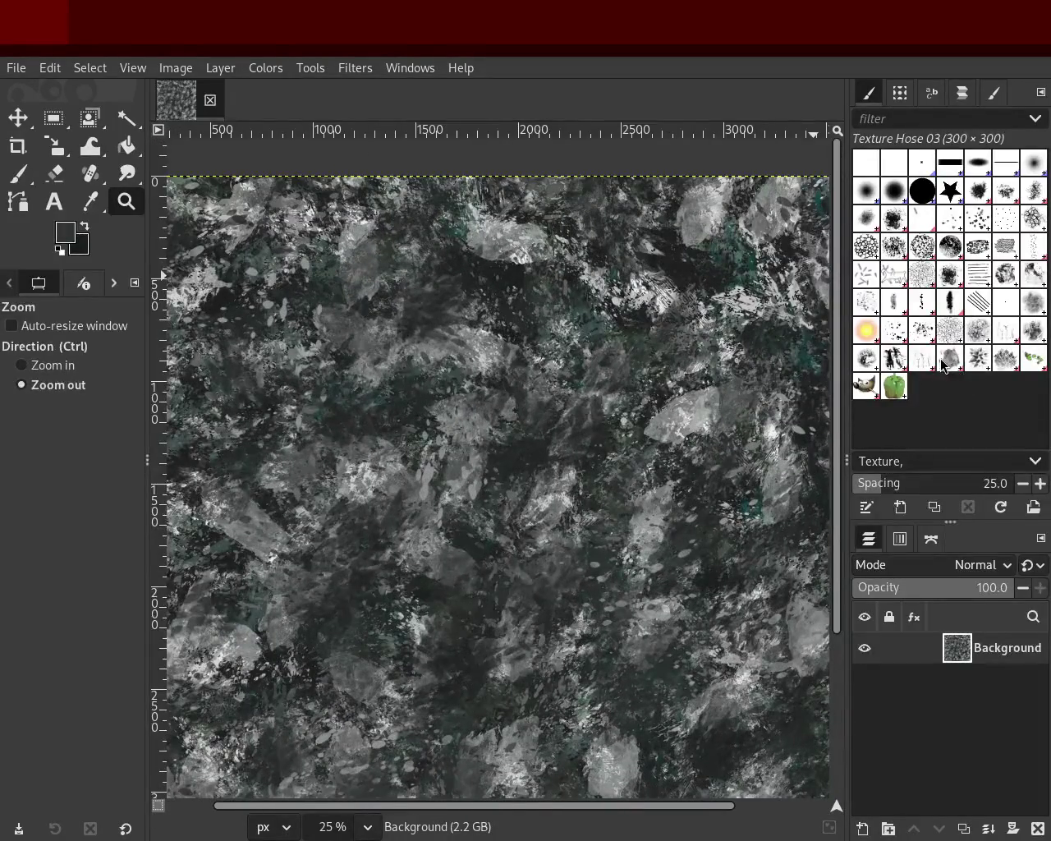
key(p)
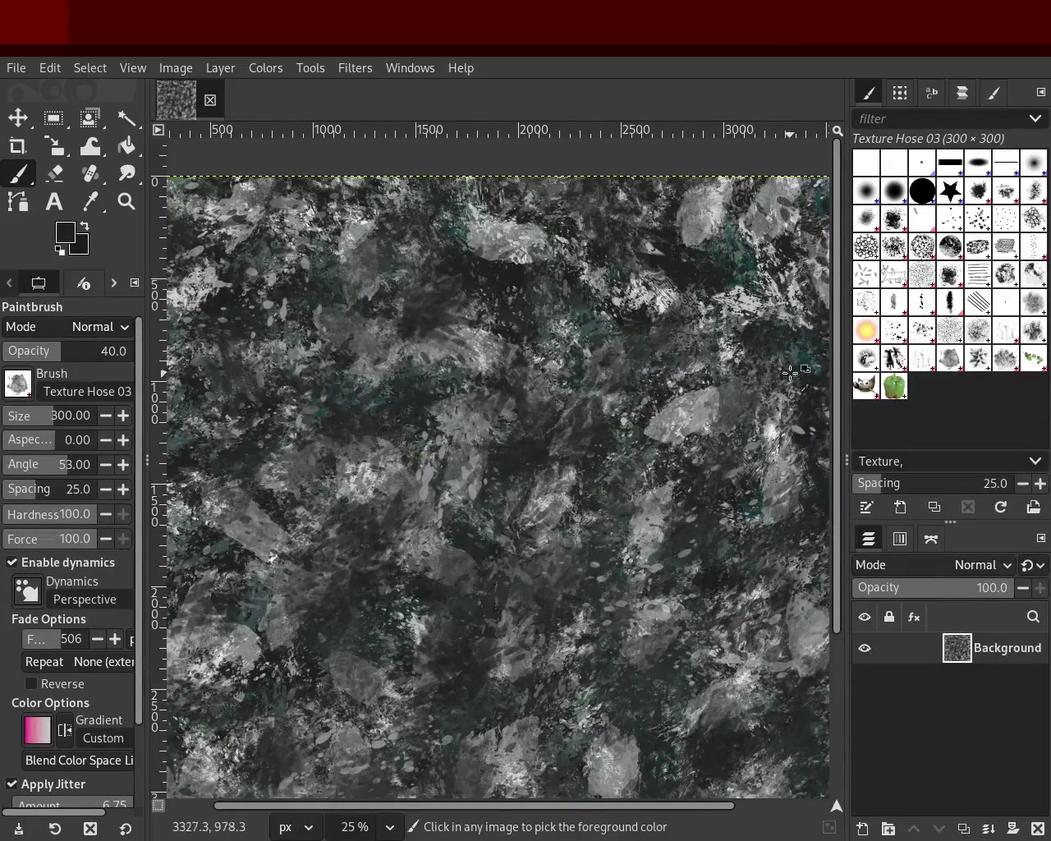
Step: Pick a grey from the texture at opacity 100, then sample a teal area as background colour
ctrl+click(810, 347)
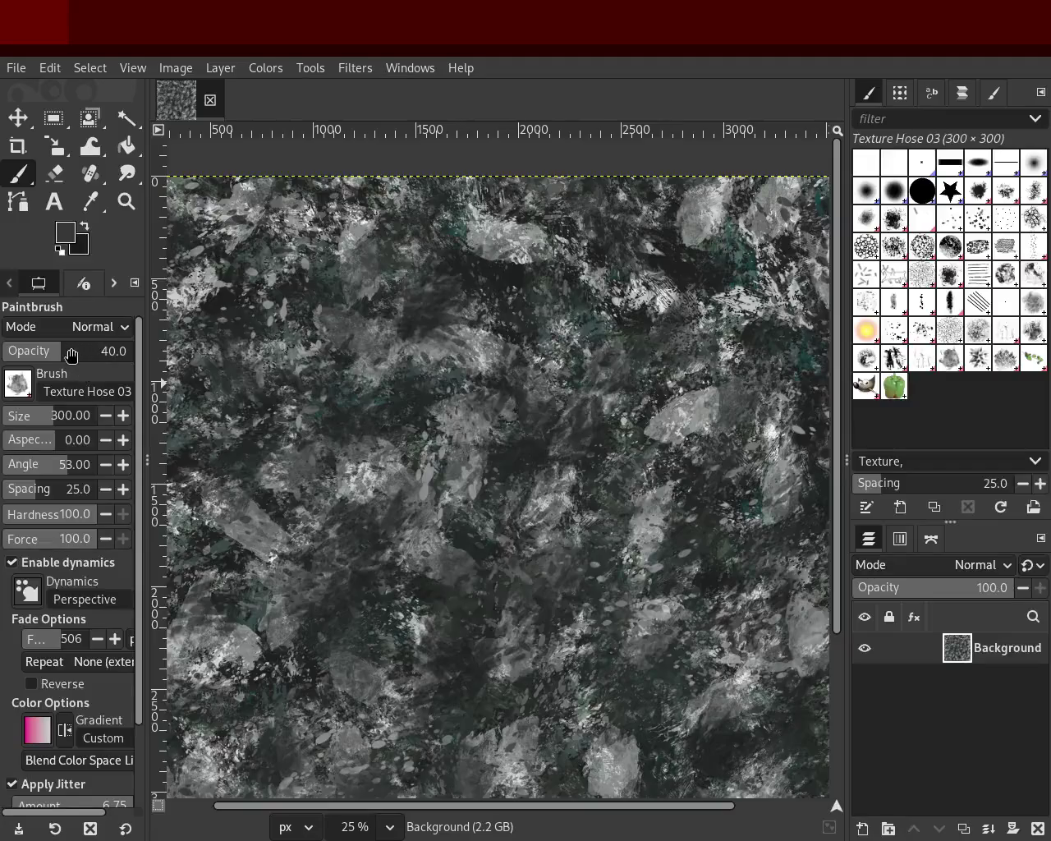
drag(71, 355, 174, 362)
click(117, 210)
click(725, 363)
click(808, 374)
click(807, 374)
click(807, 376)
click(807, 376)
click(807, 376)
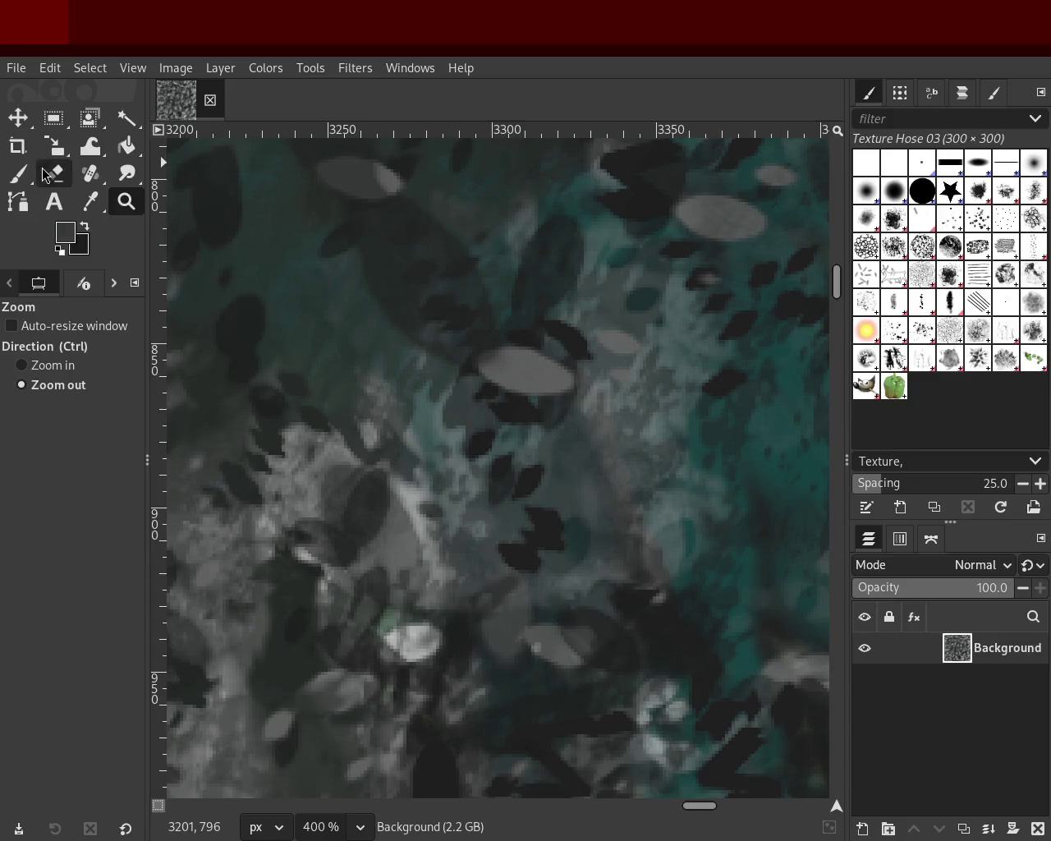
click(98, 199)
ctrl+click(764, 441)
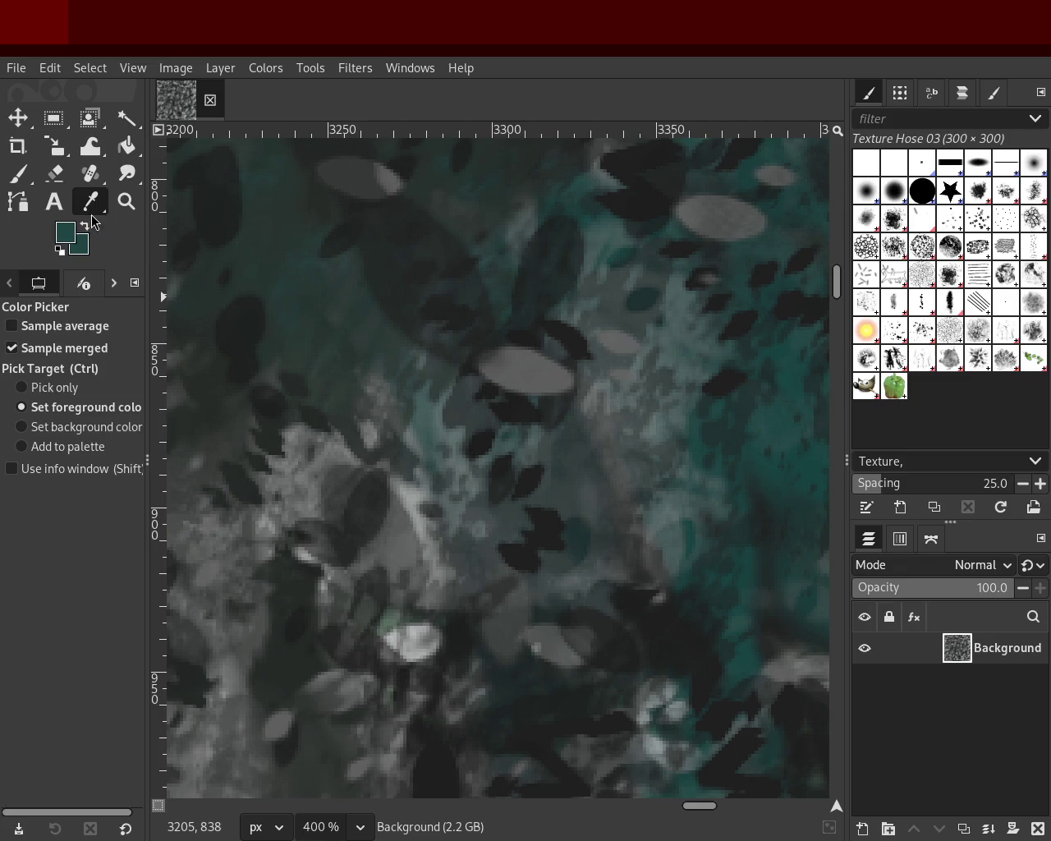
Step: Fit the whole texture in view and select the Cell 01 brush for painting
click(127, 201)
click(440, 407)
click(440, 407)
click(440, 408)
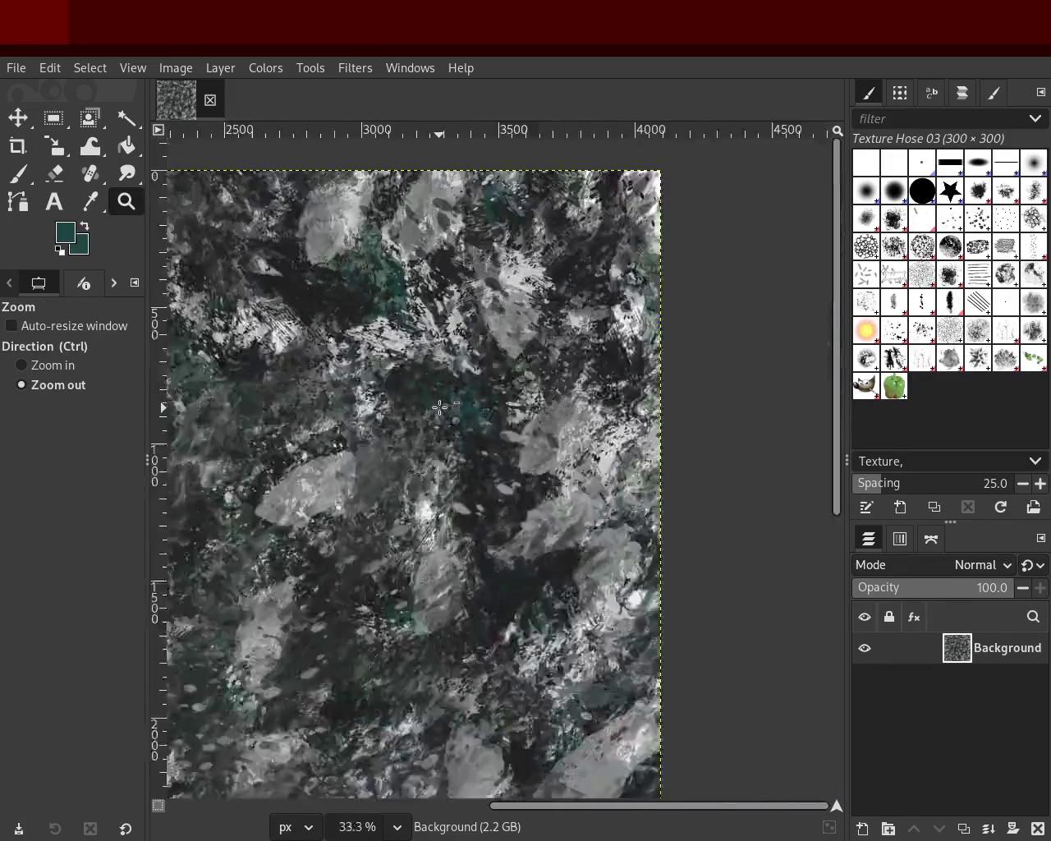
click(440, 407)
click(242, 514)
ctrl+click(241, 514)
ctrl+click(242, 514)
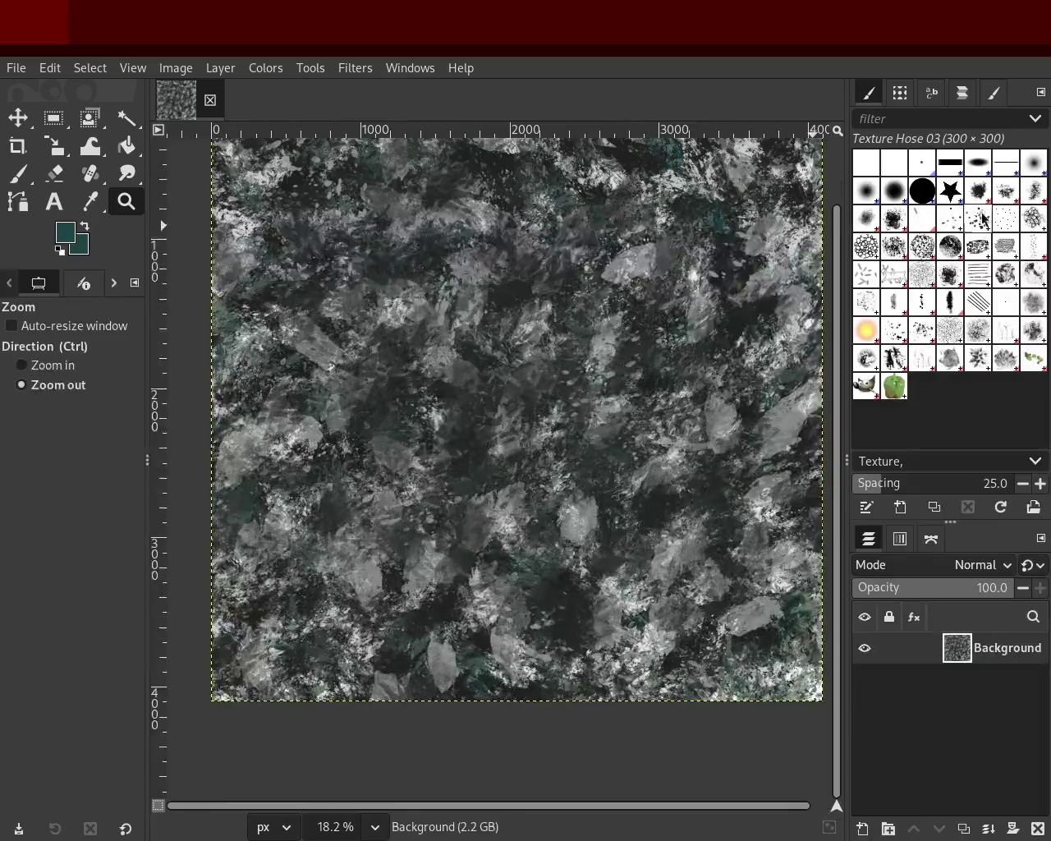
click(1031, 227)
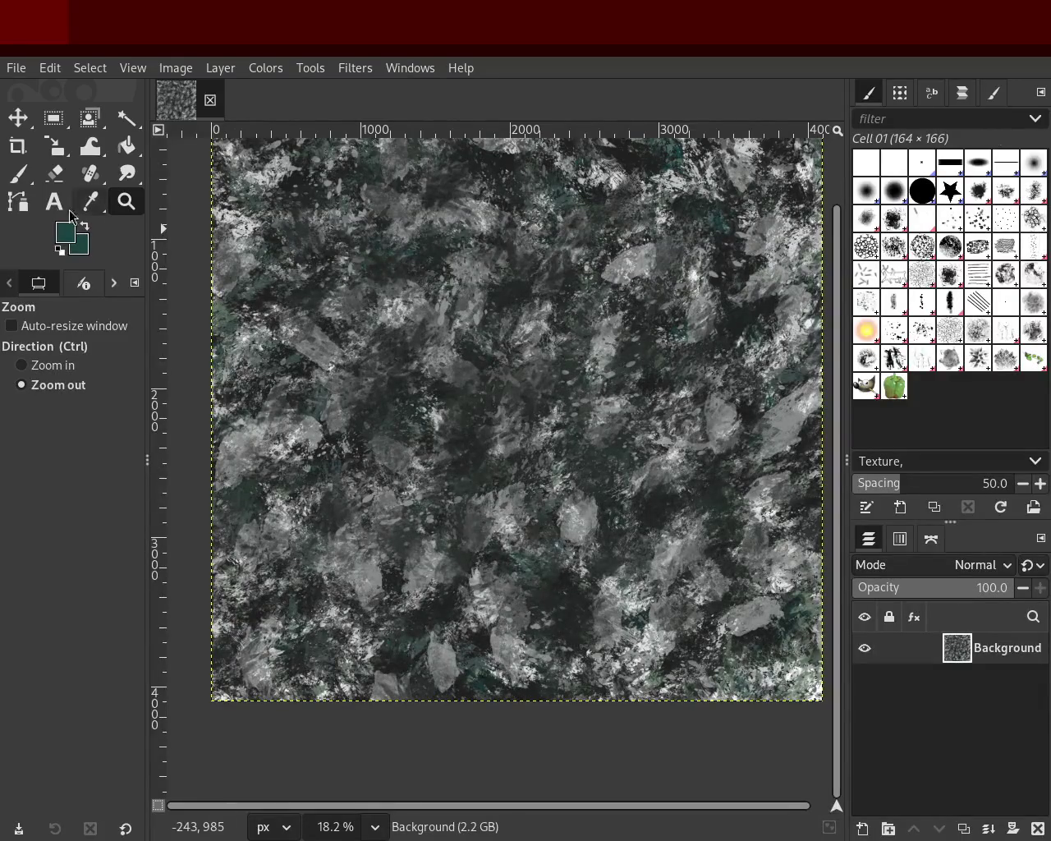
click(17, 173)
Step: Try teal stamps across the texture, undo them, and lower brush opacity to 54
mouse_move(611, 384)
mouse_down()
mouse_move(572, 624)
mouse_move(479, 275)
mouse_move(306, 533)
mouse_up()
key(ctrl+z)
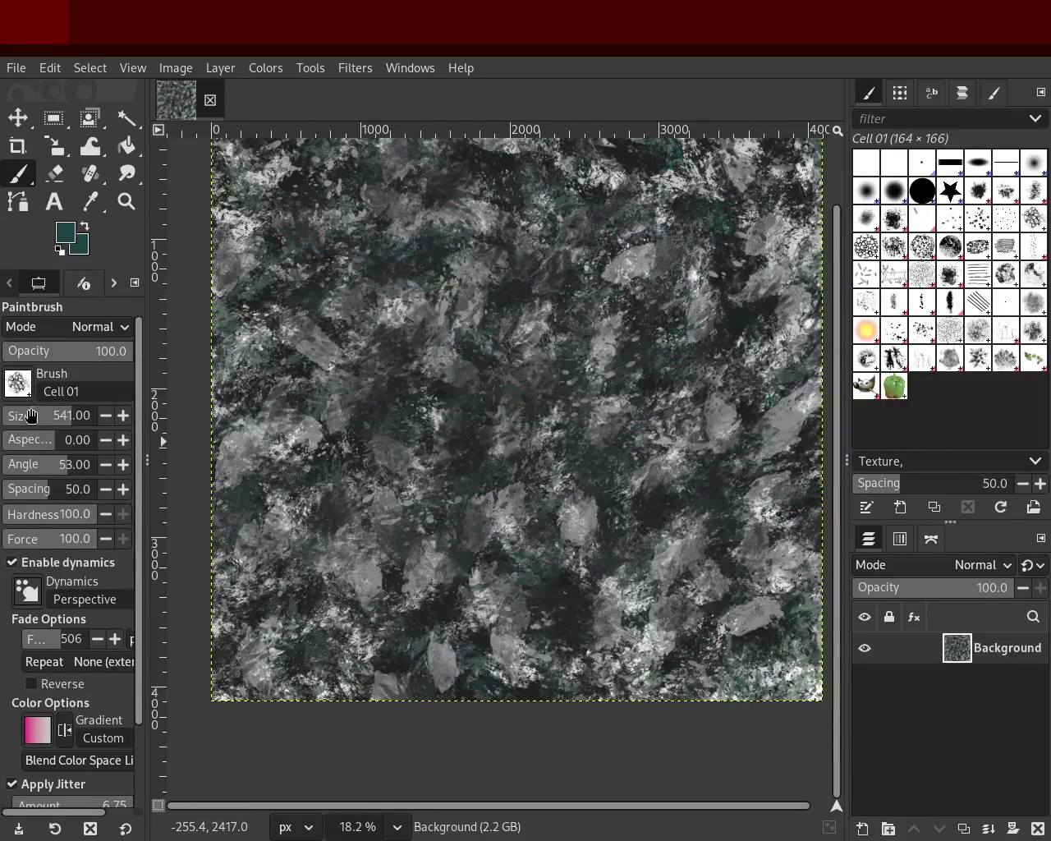
click(76, 351)
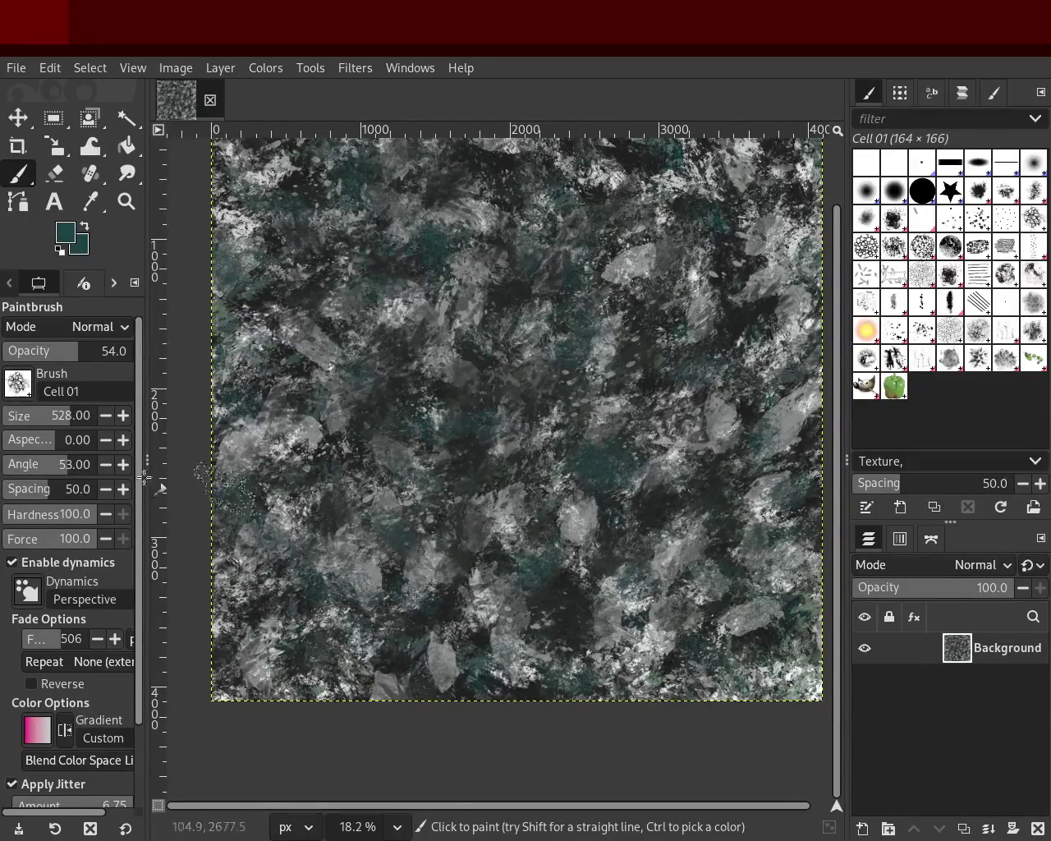
Step: Zoom in on the upper right of the texture and back out before painting
click(125, 201)
scroll(547, 443, up, 1)
scroll(574, 443, down, 3)
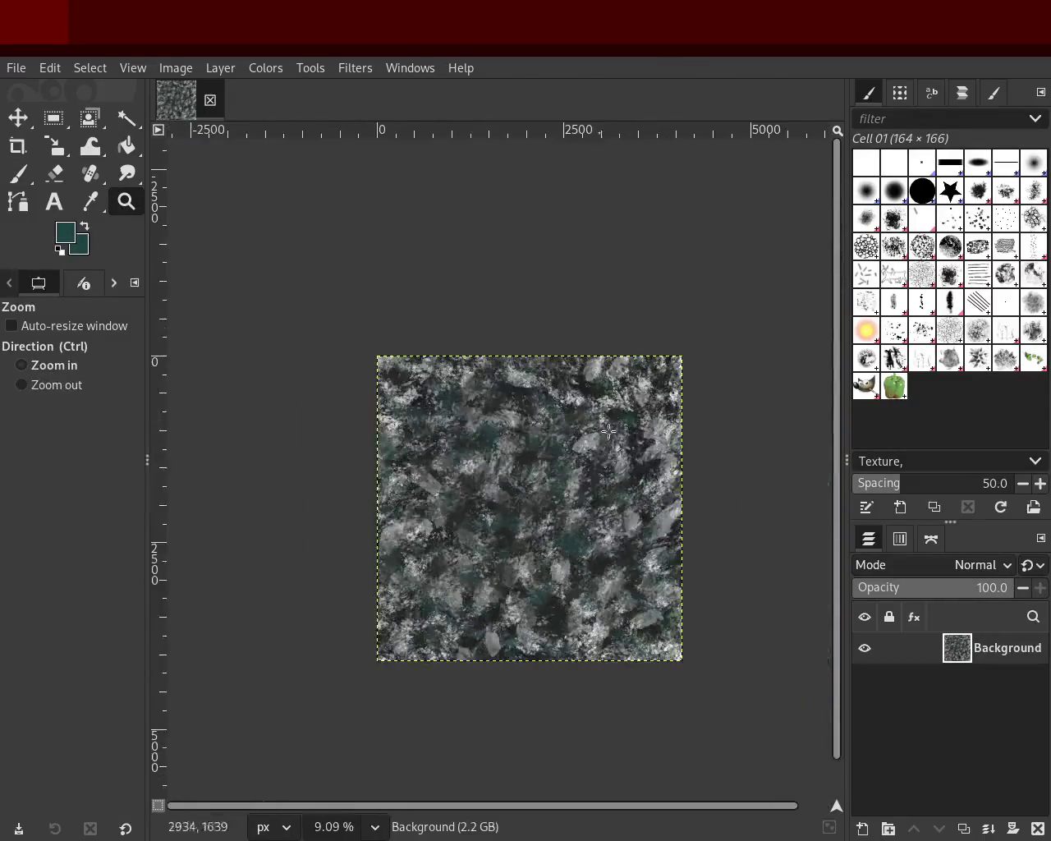
scroll(587, 411, up, 2)
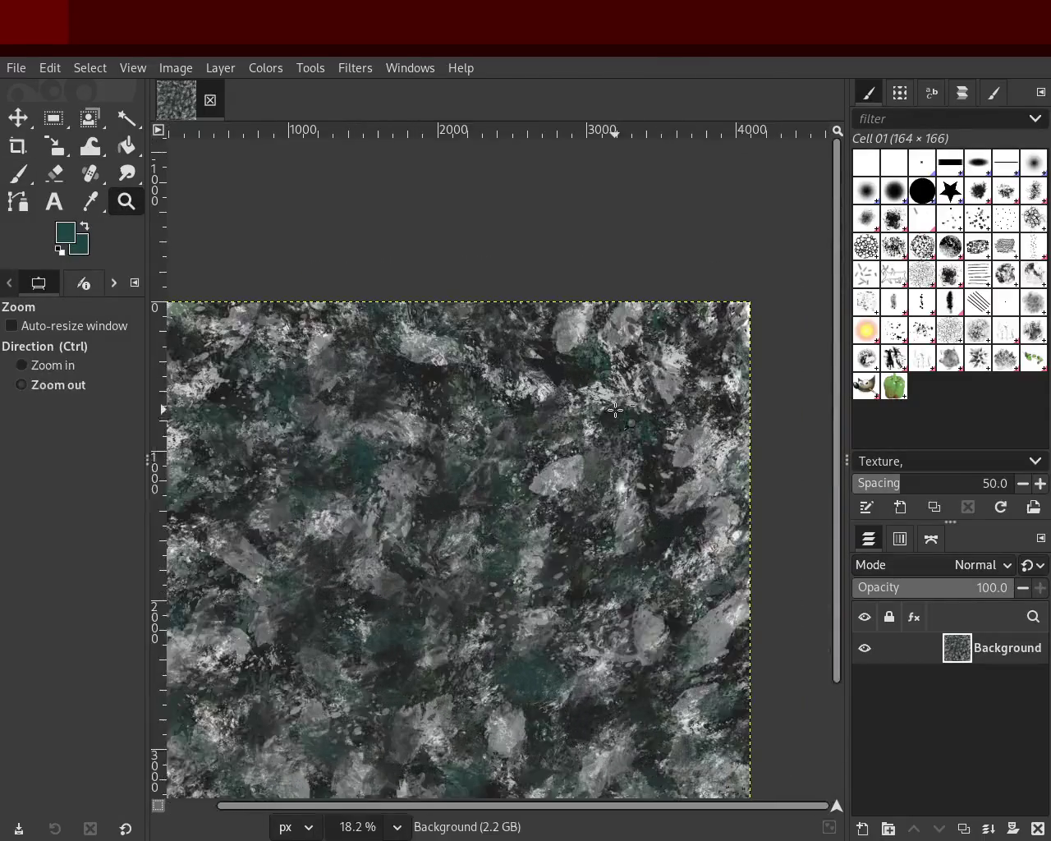
click(30, 174)
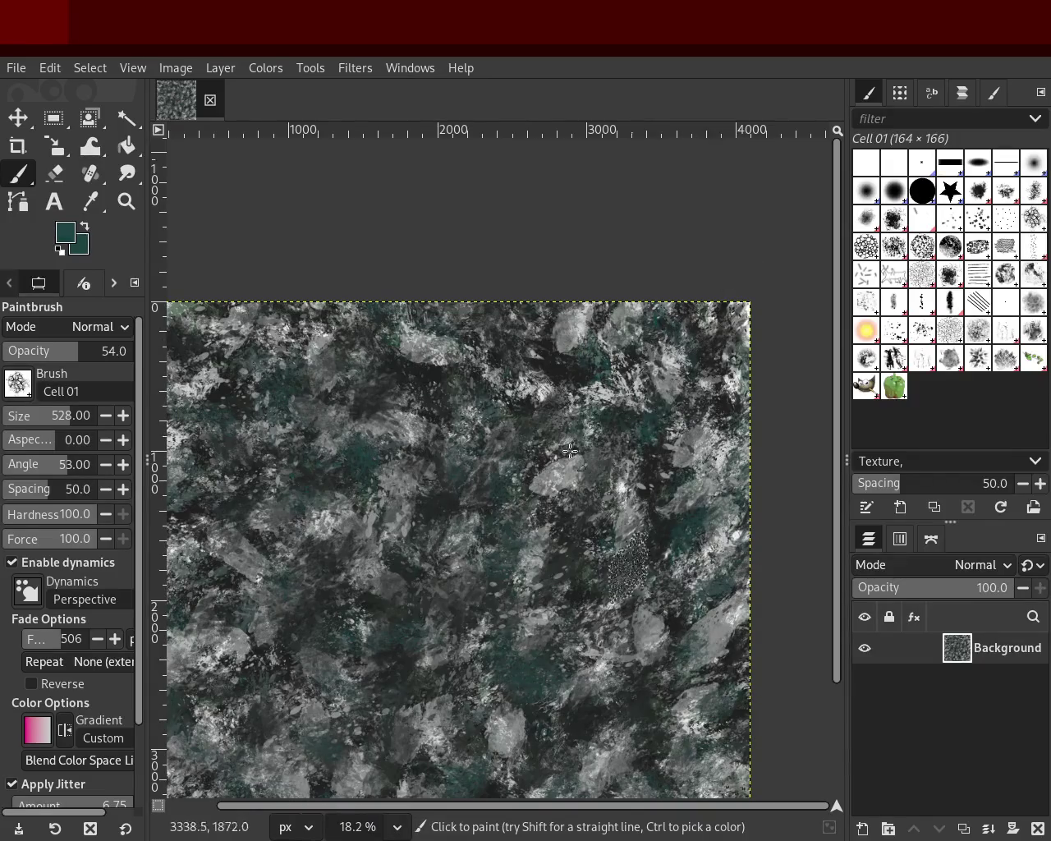
click(126, 202)
scroll(651, 403, up, 2)
scroll(651, 403, up, 2)
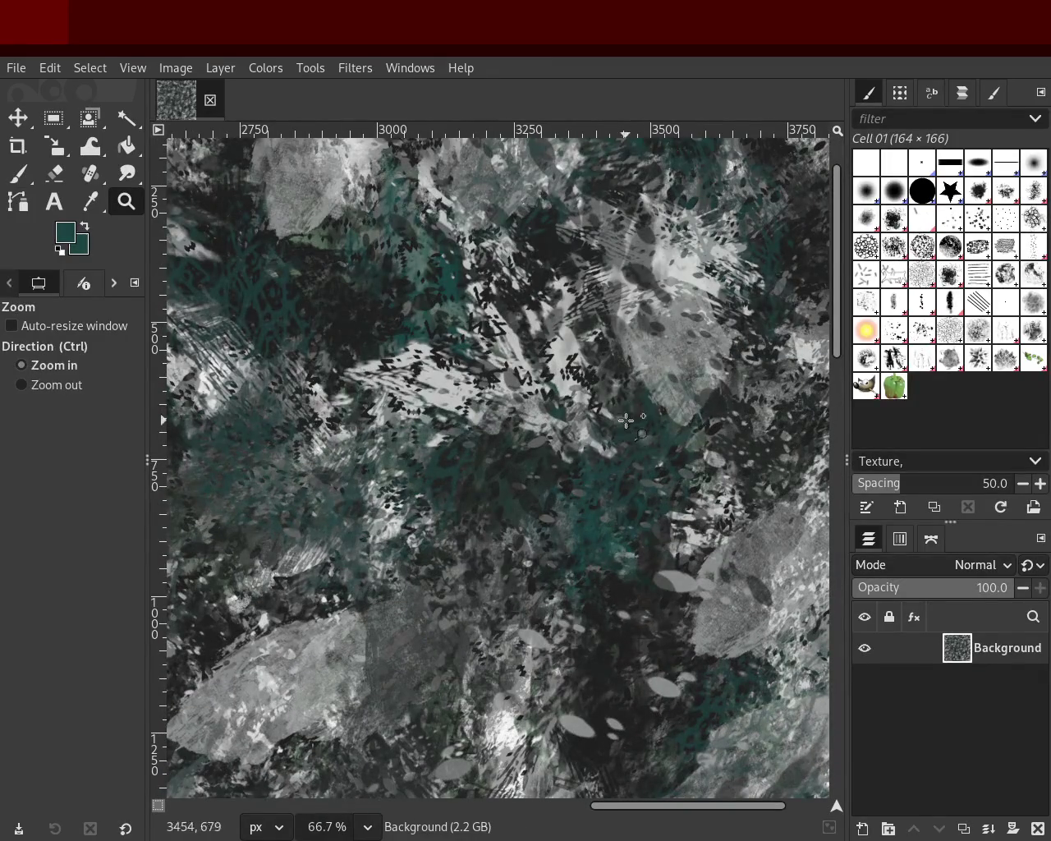
click(625, 420)
scroll(574, 493, down, 3)
scroll(558, 542, down, 3)
scroll(542, 589, down, 2)
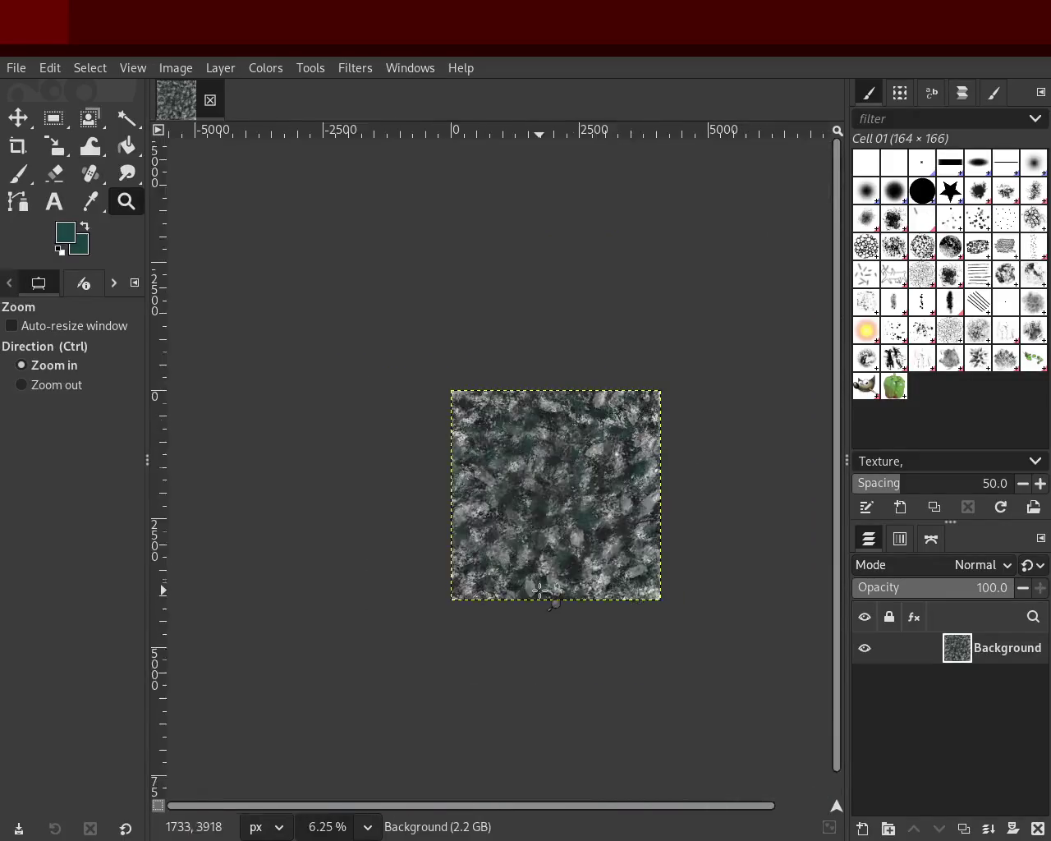
scroll(542, 590, up, 3)
scroll(493, 558, up, 1)
scroll(460, 534, up, 1)
scroll(439, 524, down, 2)
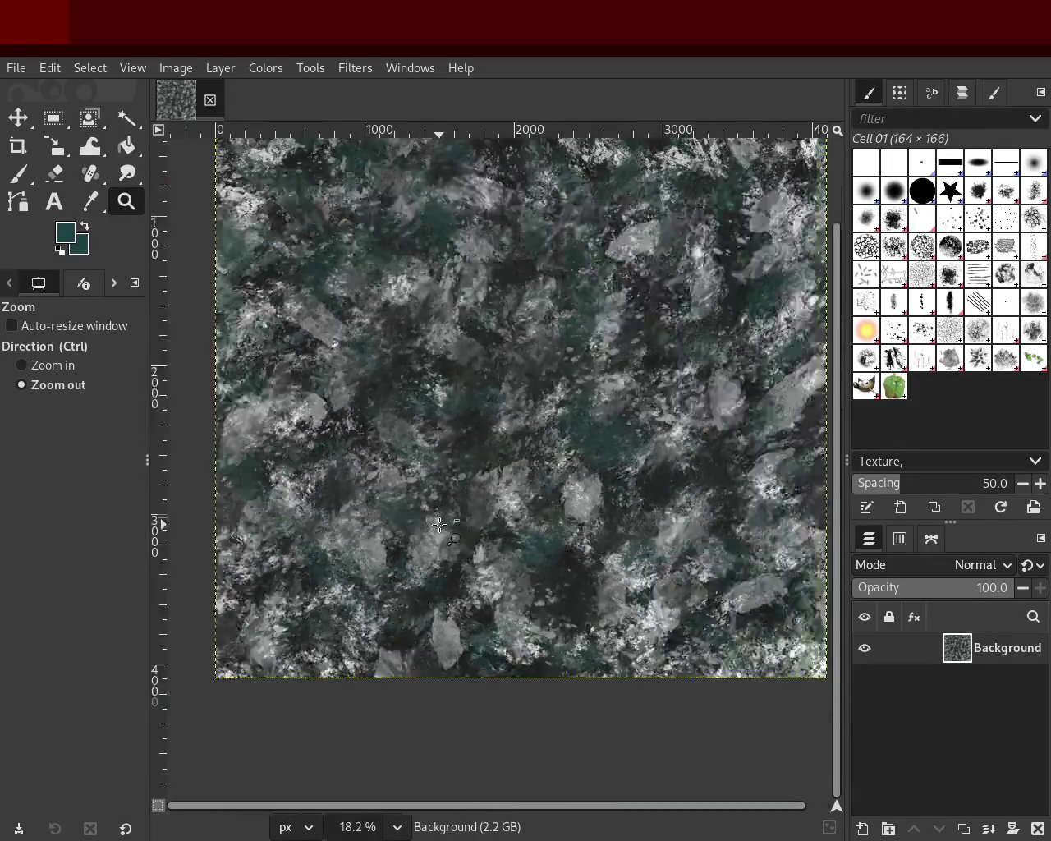
scroll(439, 524, down, 2)
scroll(441, 509, up, 3)
scroll(443, 497, down, 1)
scroll(445, 485, down, 1)
scroll(445, 485, up, 1)
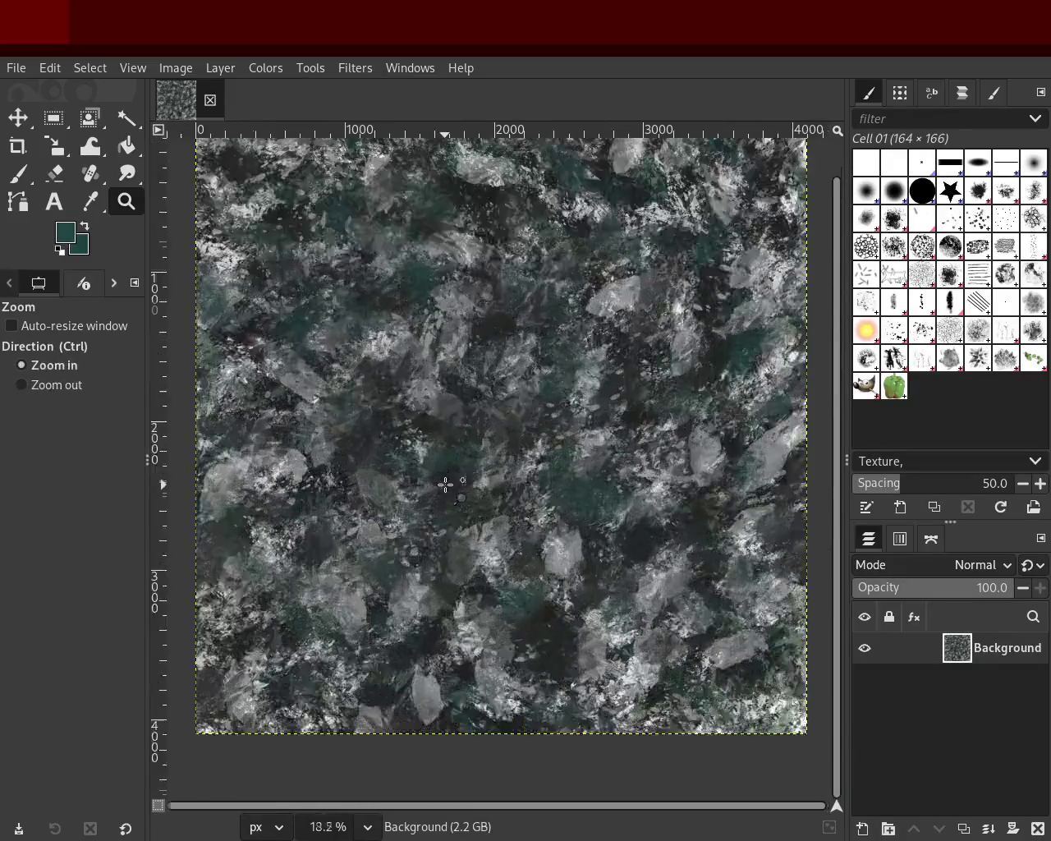
click(18, 173)
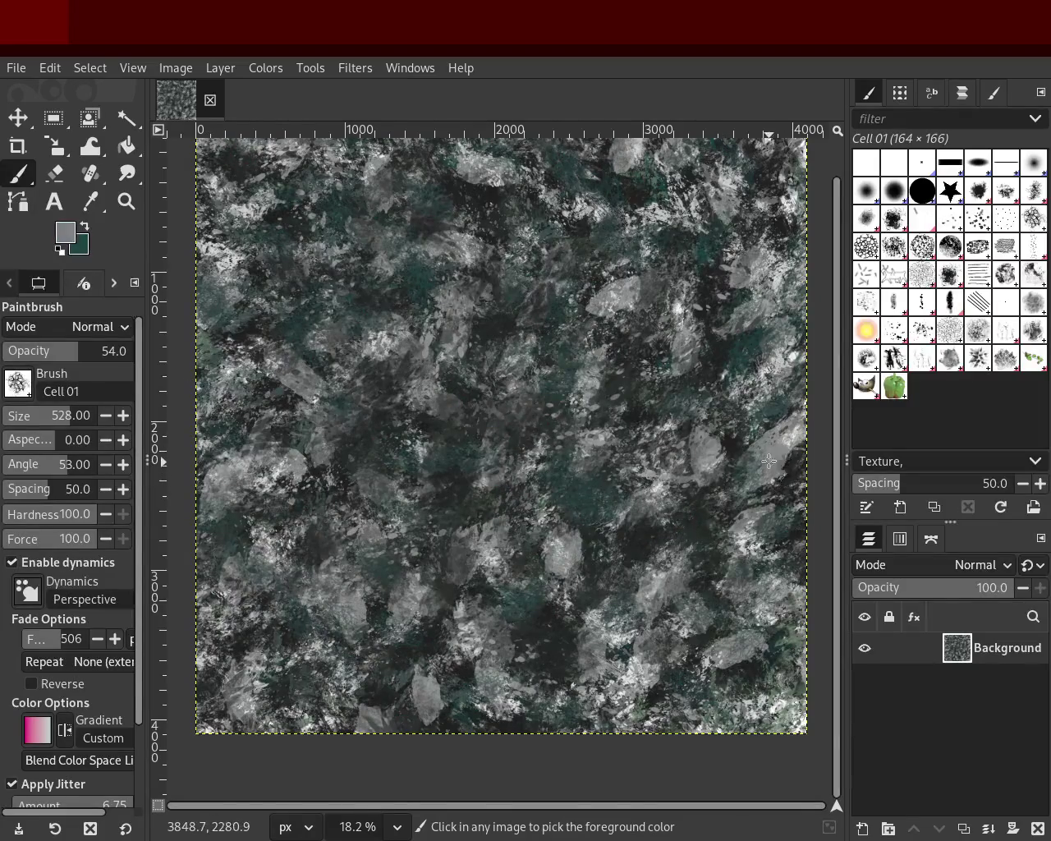
Step: Stamp grey lace-like dabs across the texture, undoing several trial strokes
drag(769, 462, 730, 461)
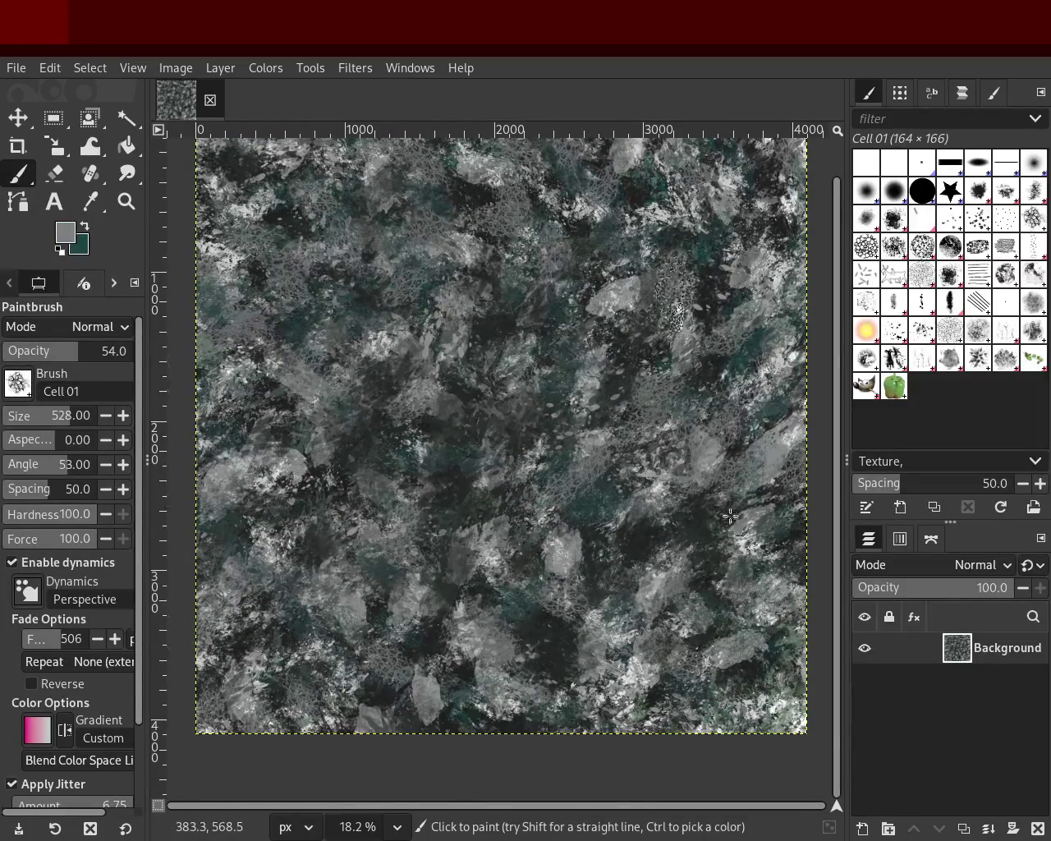
key(ctrl+z)
click(462, 453)
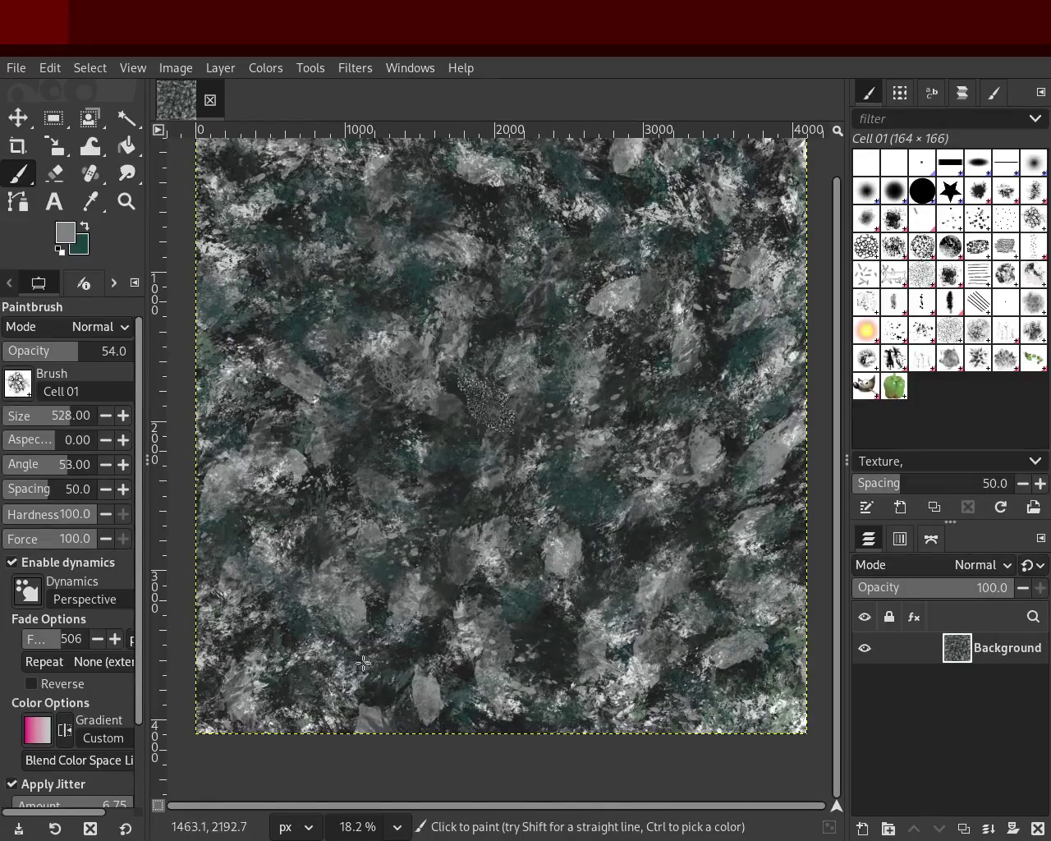
drag(275, 536, 568, 562)
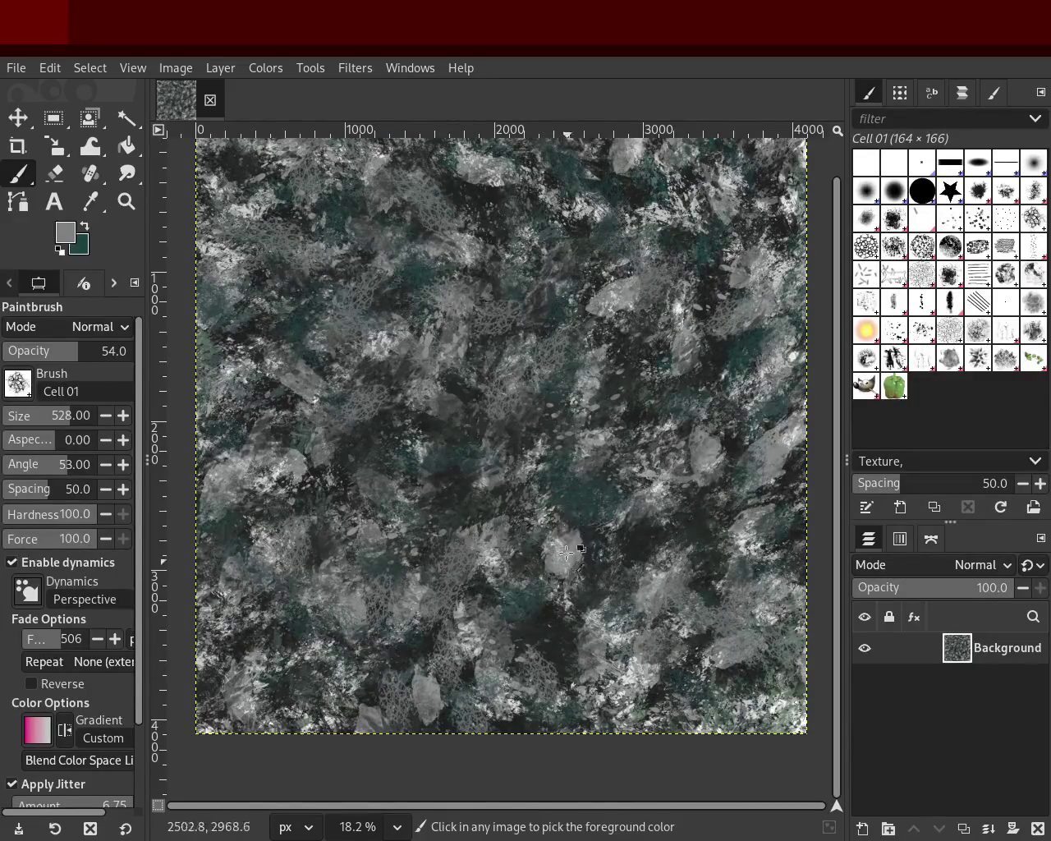
key(ctrl+z)
click(343, 491)
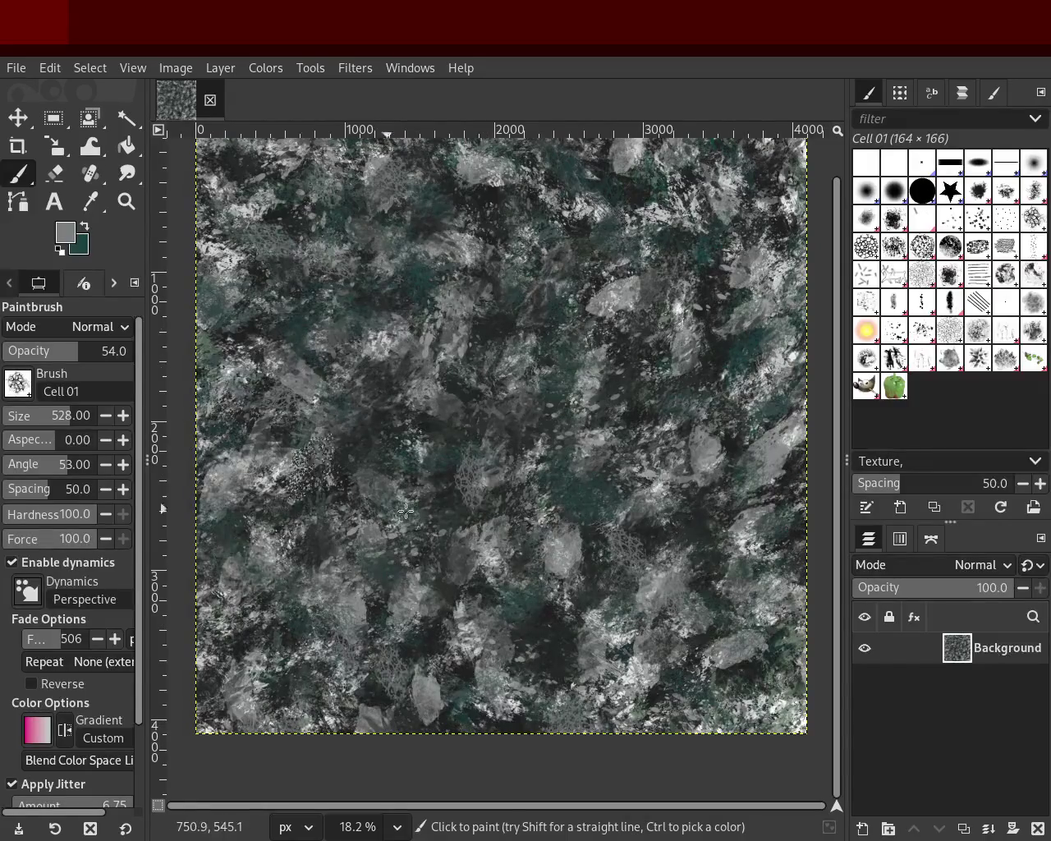
key(ctrl+z)
click(265, 441)
key(ctrl+z)
click(309, 680)
Step: Switch to the Texture 01 brush at size about 647 and move GIMP aside to show Blender
click(899, 332)
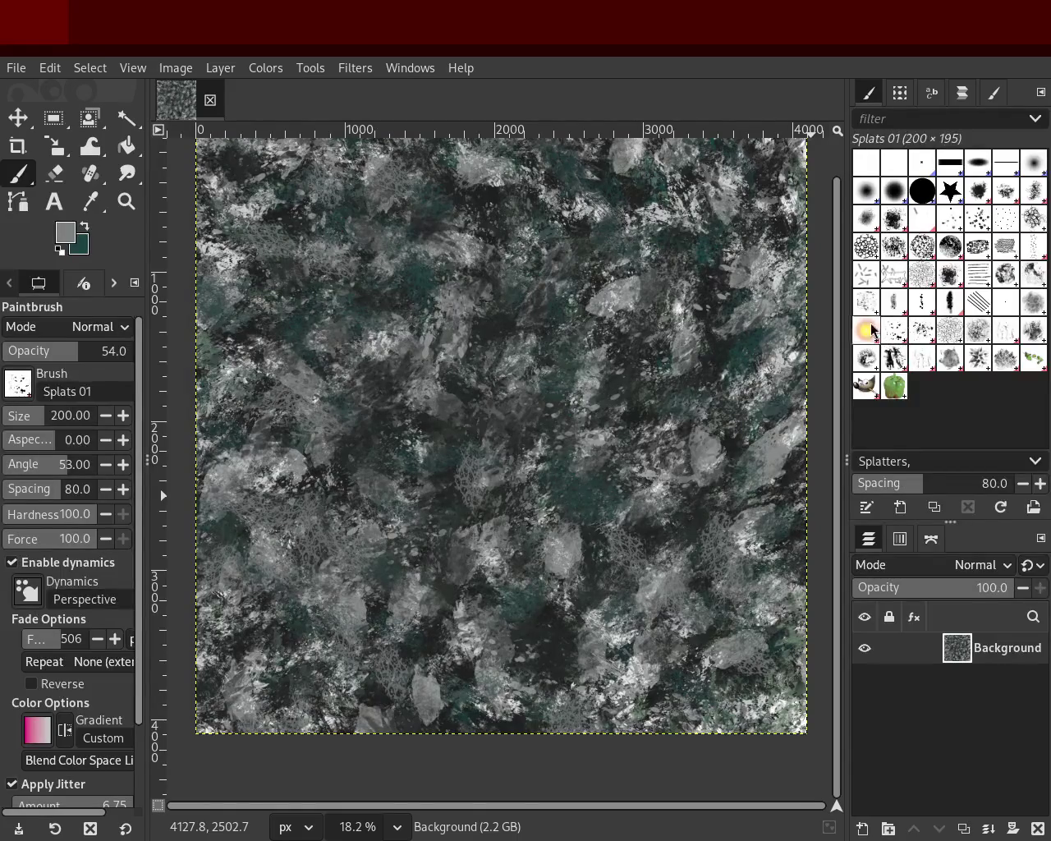
click(53, 414)
text(425)
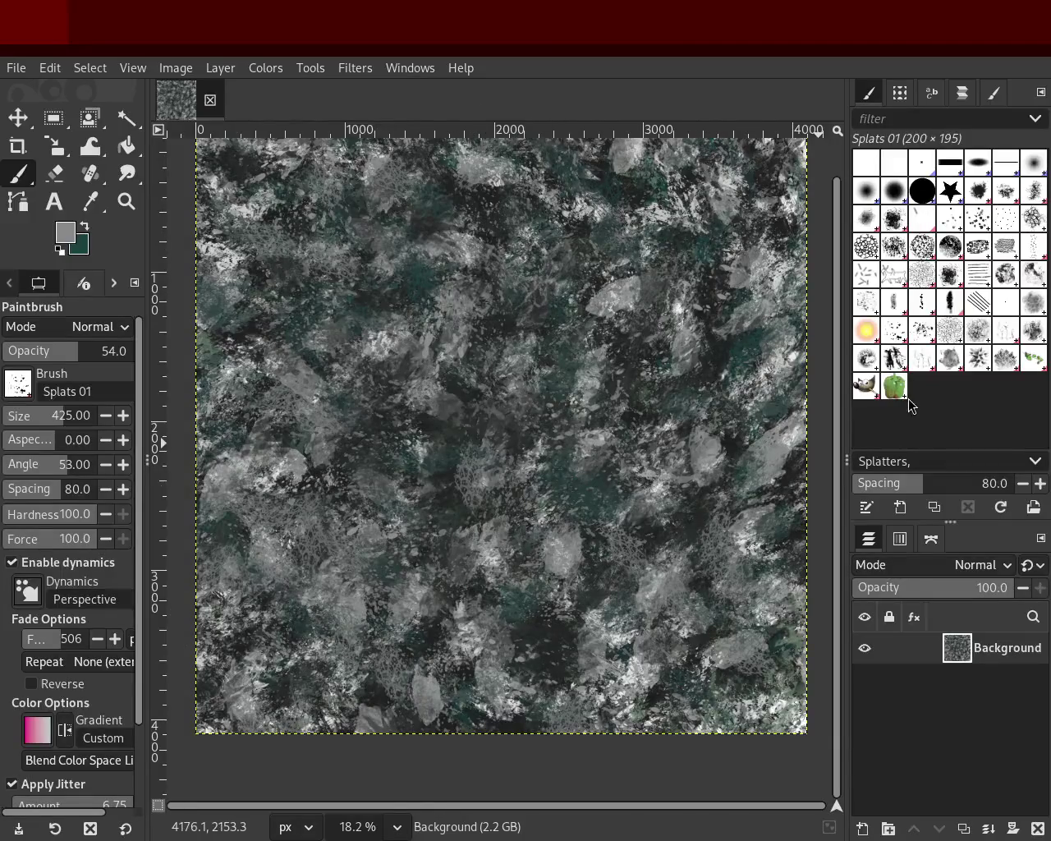
click(1043, 337)
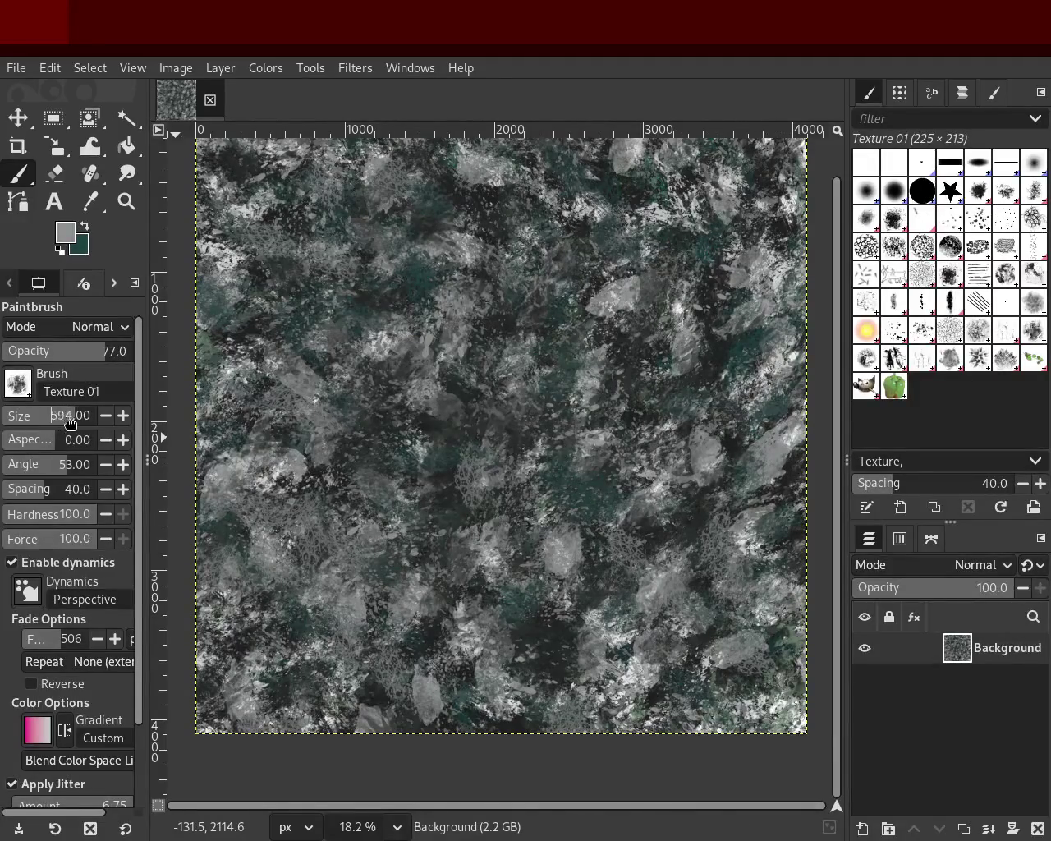
drag(69, 423, 77, 423)
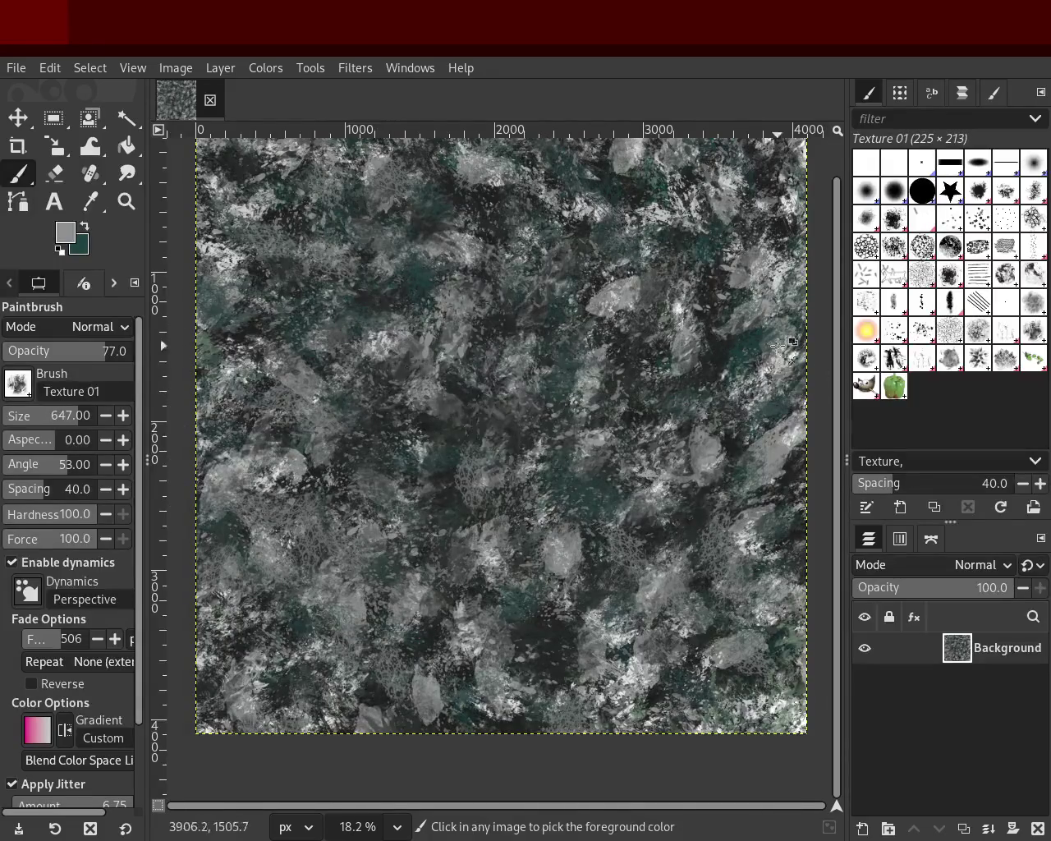
drag(497, 497, 1047, 404)
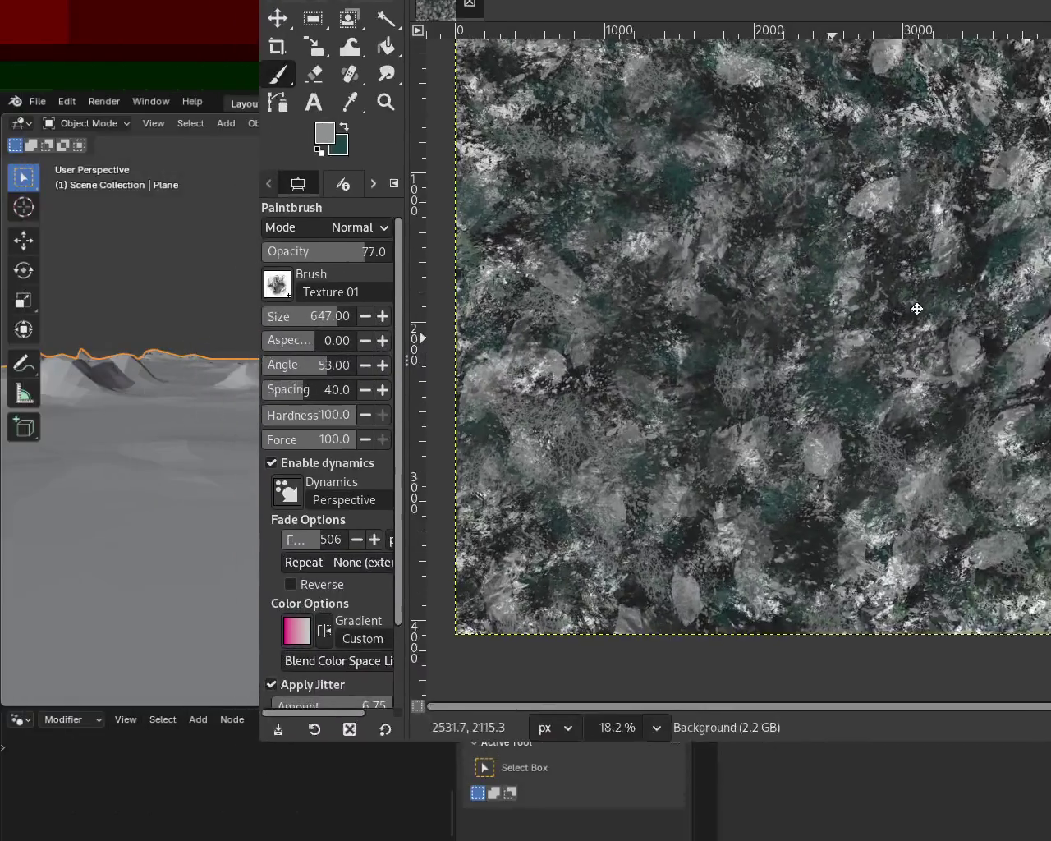
Step: Orbit over the terrain, then open the recent wagon model file
drag(489, 378, 410, 416)
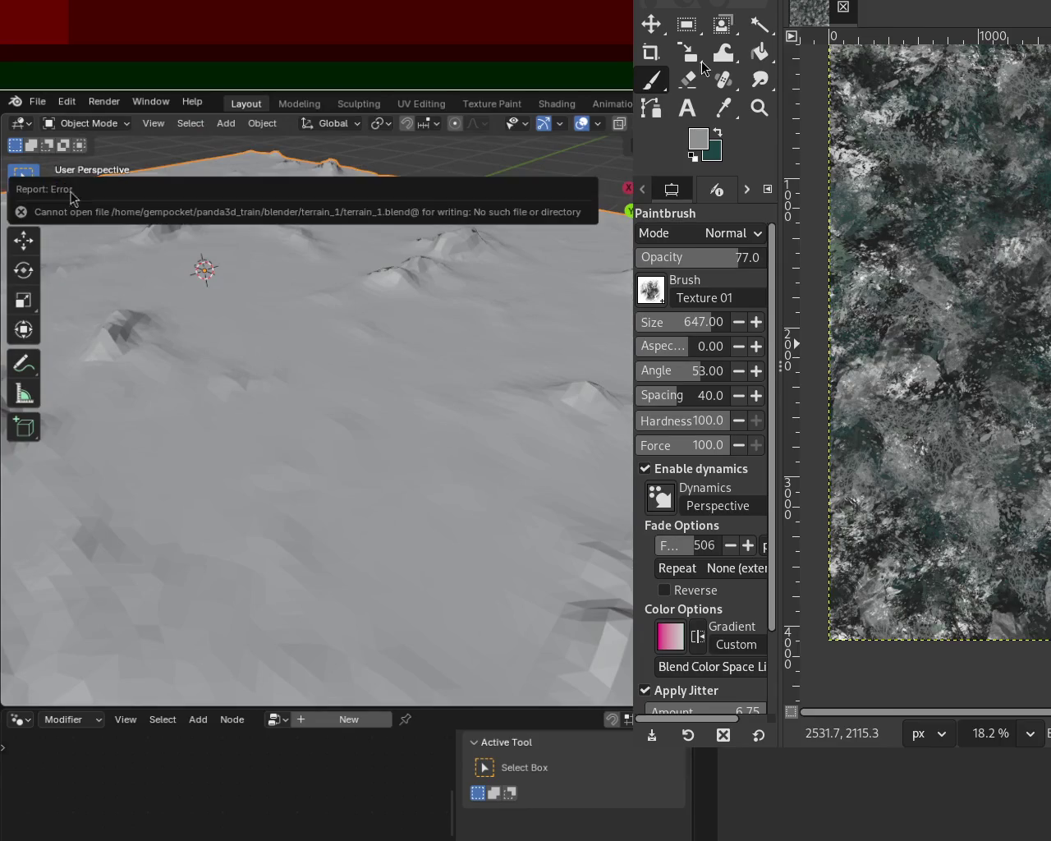
click(38, 101)
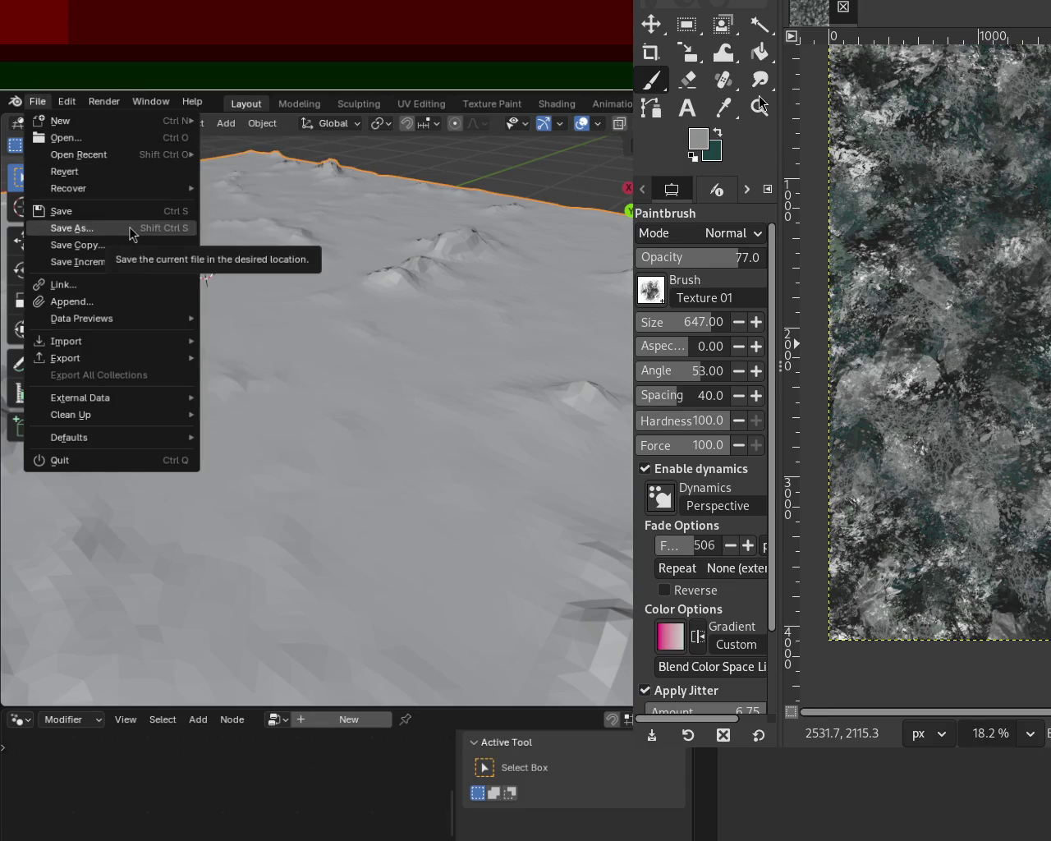
key(Escape)
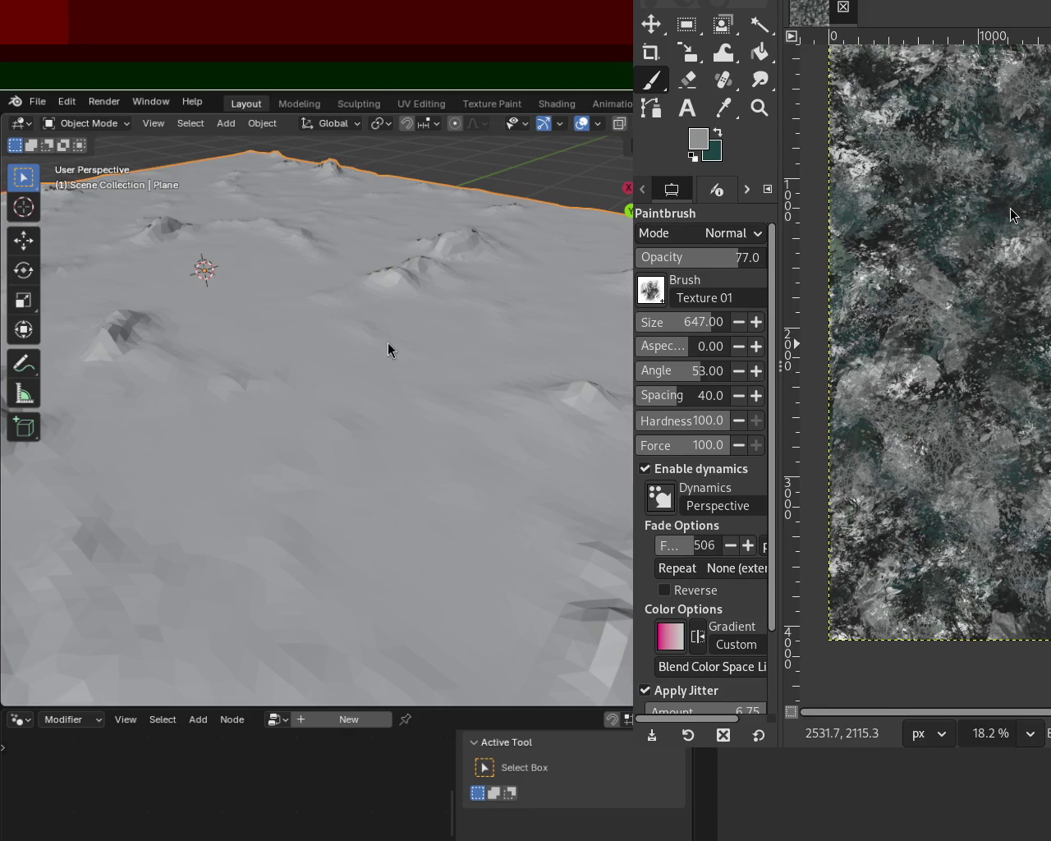
click(37, 101)
mouse_move(79, 154)
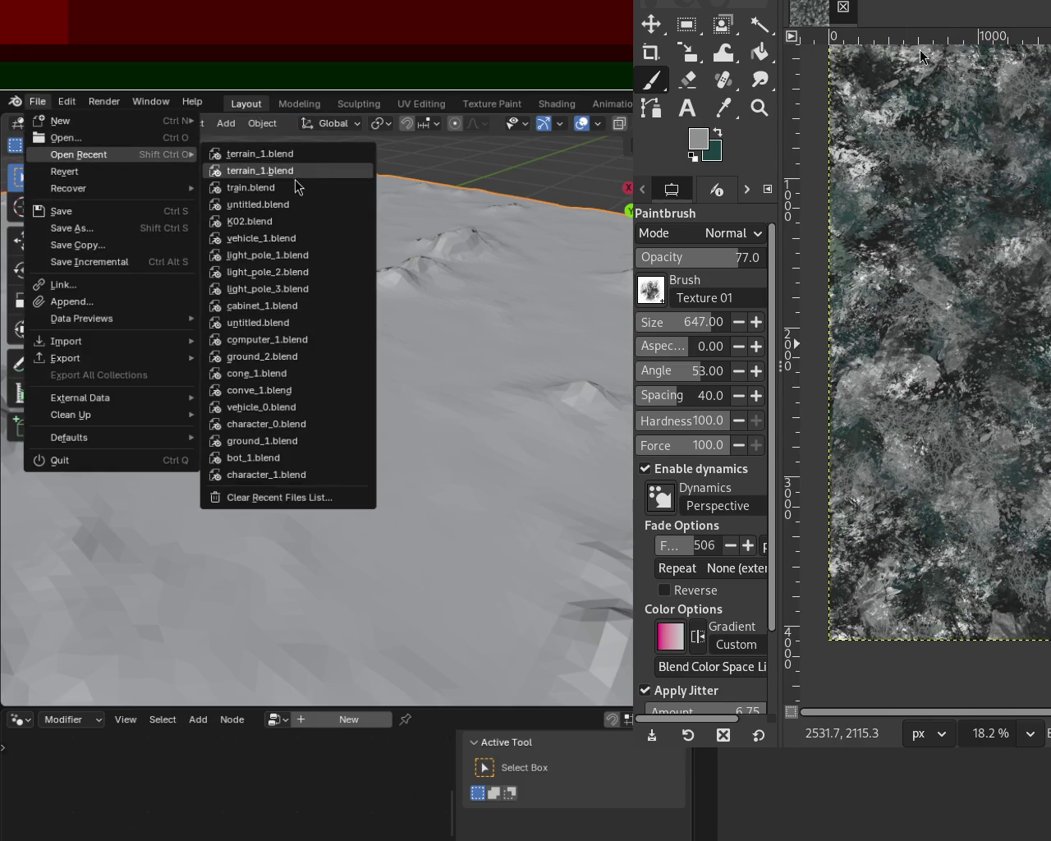
click(289, 186)
Step: View the whole wagon frame, then reopen terrain_1.blend from recent files
scroll(521, 453, down, 8)
drag(404, 574, 438, 475)
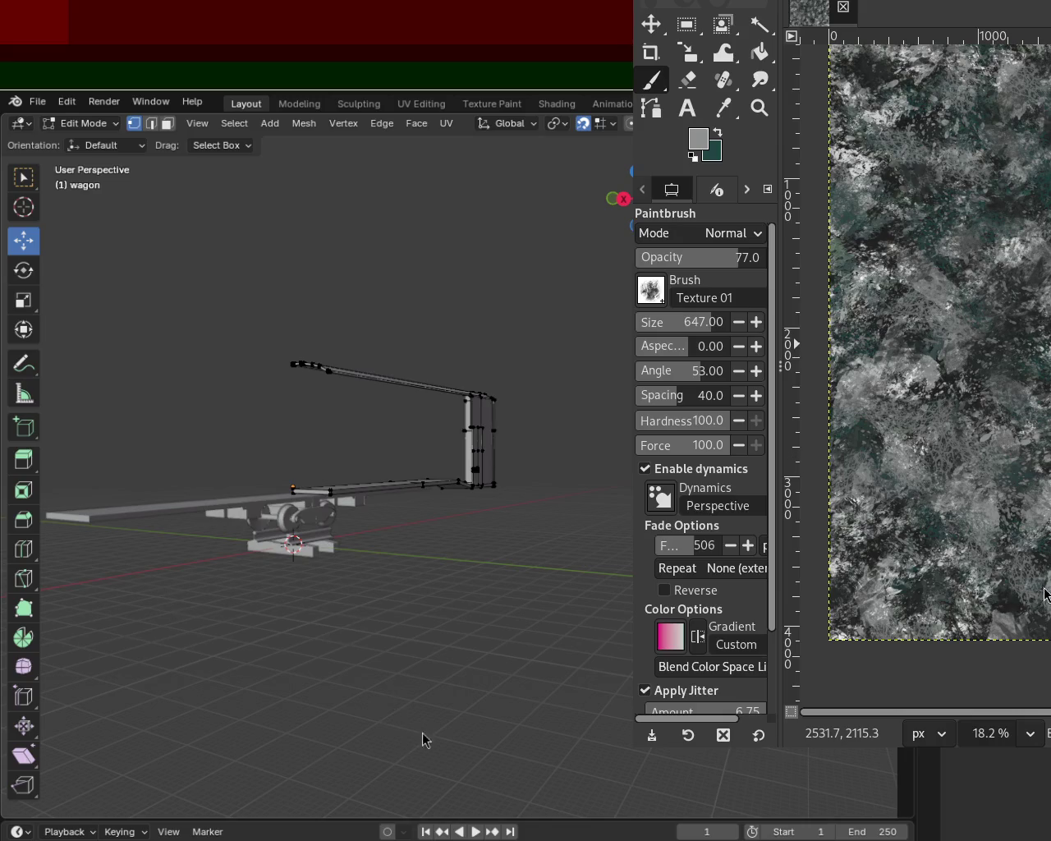
click(33, 102)
mouse_move(79, 154)
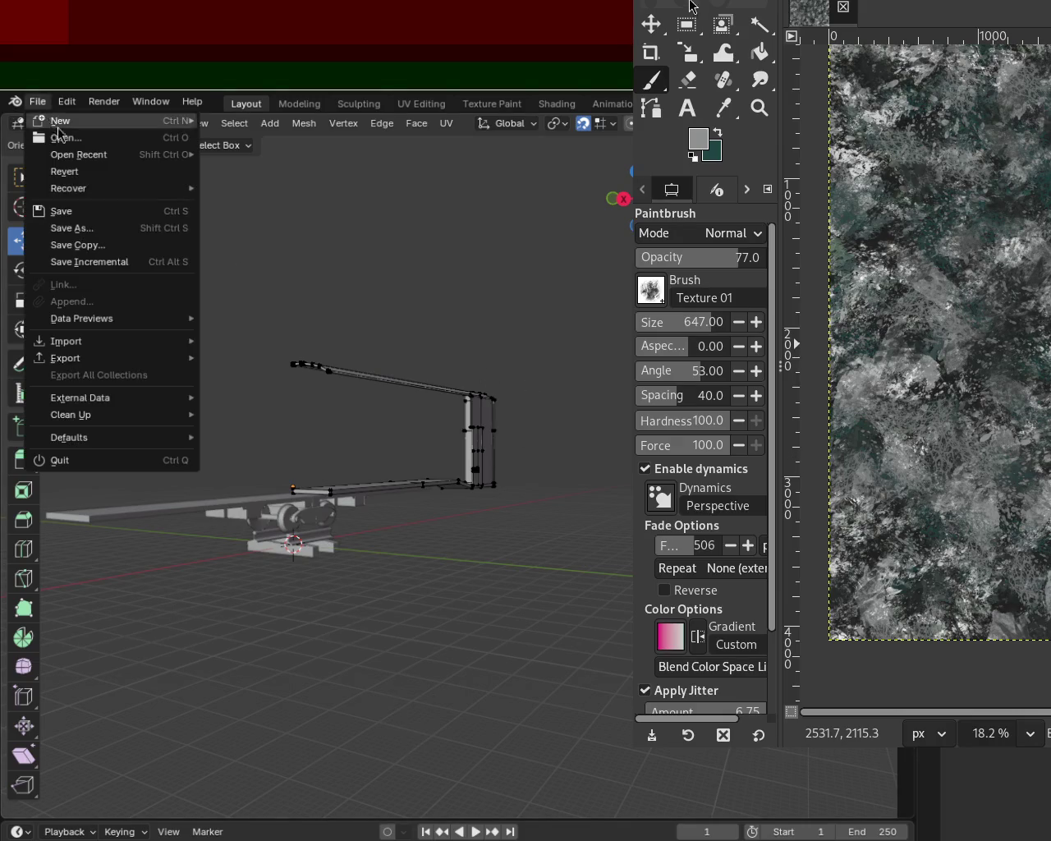
click(211, 154)
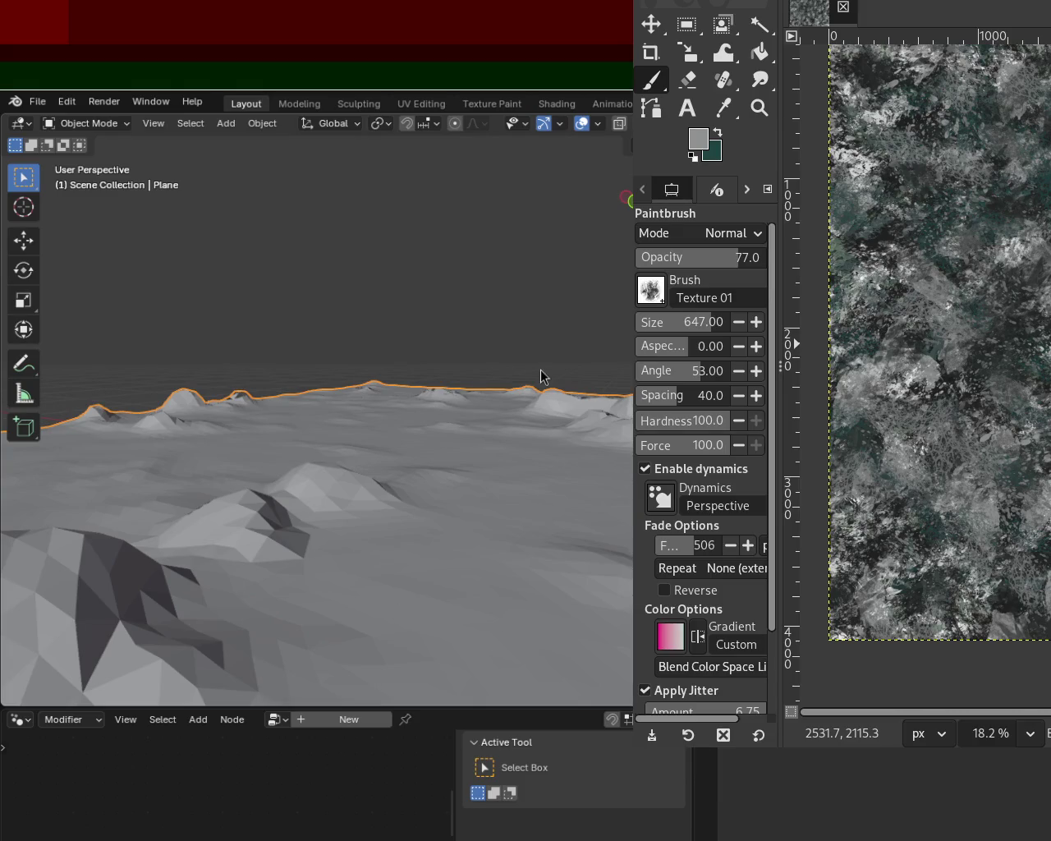
mouse_move(541, 372)
mouse_down()
mouse_move(535, 540)
mouse_move(550, 481)
mouse_move(520, 422)
mouse_move(466, 447)
mouse_move(485, 490)
mouse_move(417, 380)
mouse_move(575, 369)
mouse_move(433, 384)
mouse_move(502, 342)
mouse_up()
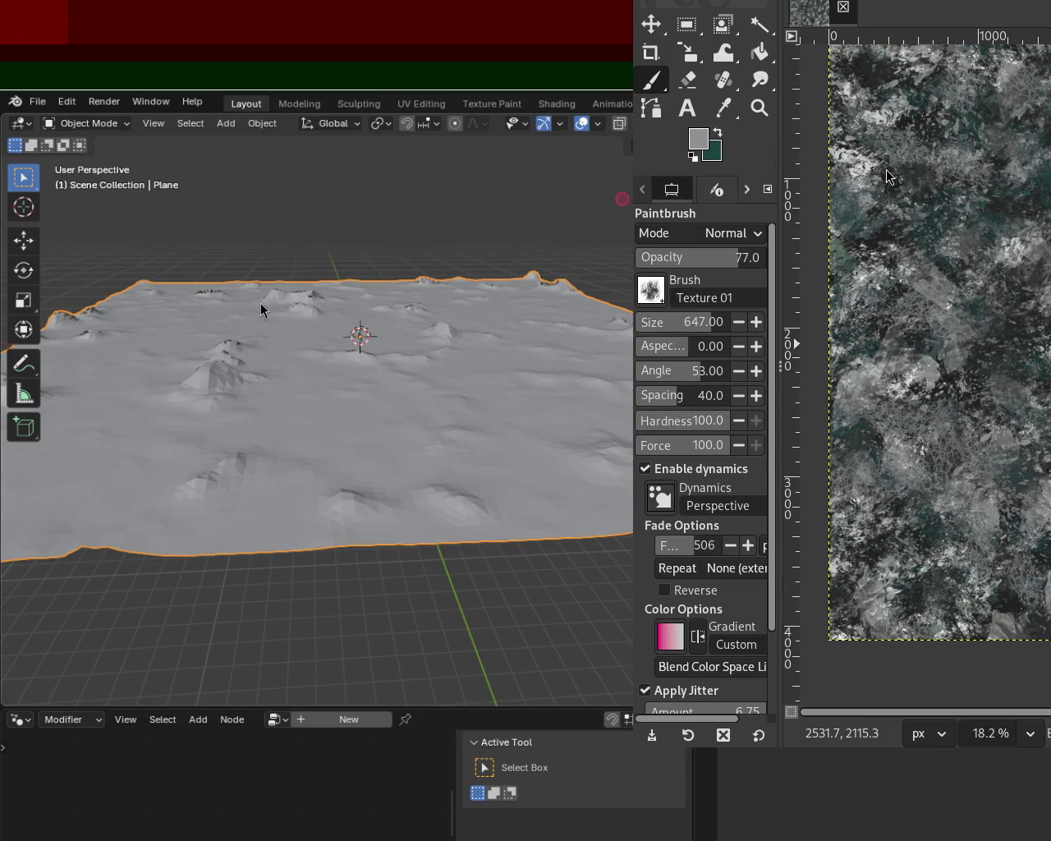
mouse_move(439, 409)
mouse_down()
mouse_move(451, 308)
mouse_move(359, 268)
mouse_up()
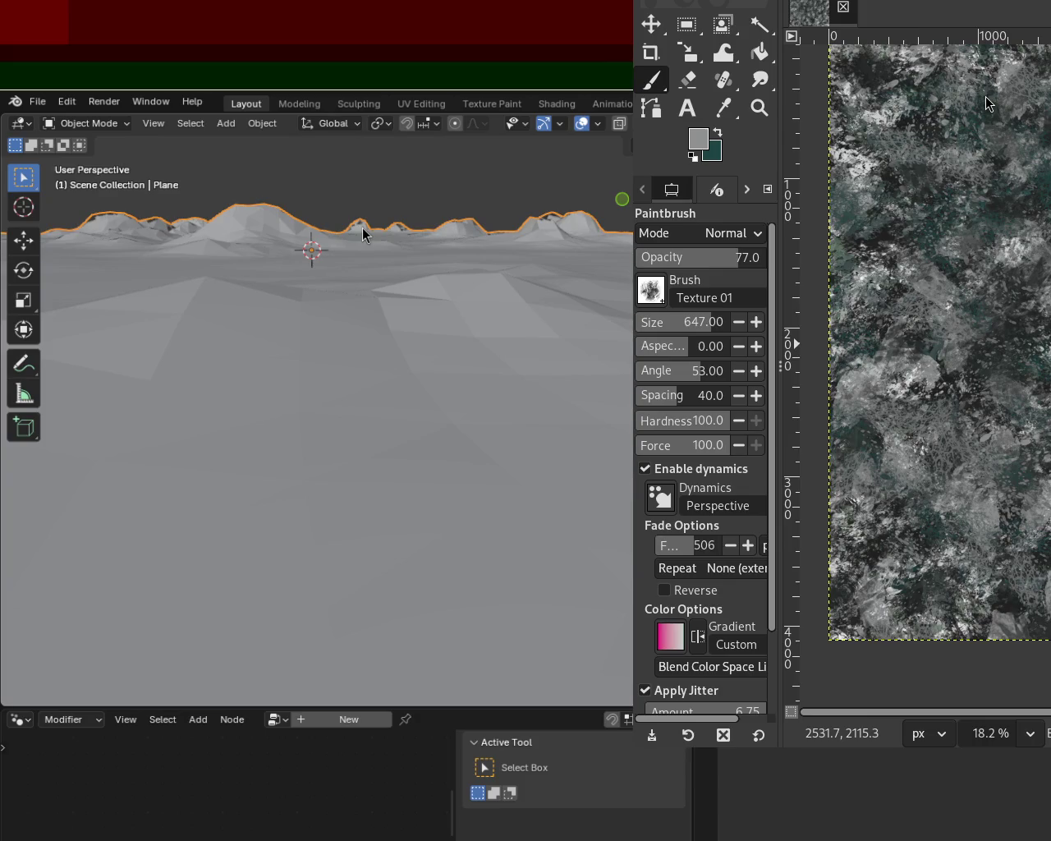
mouse_move(326, 348)
mouse_down()
mouse_move(459, 391)
mouse_move(432, 382)
mouse_move(566, 345)
mouse_up()
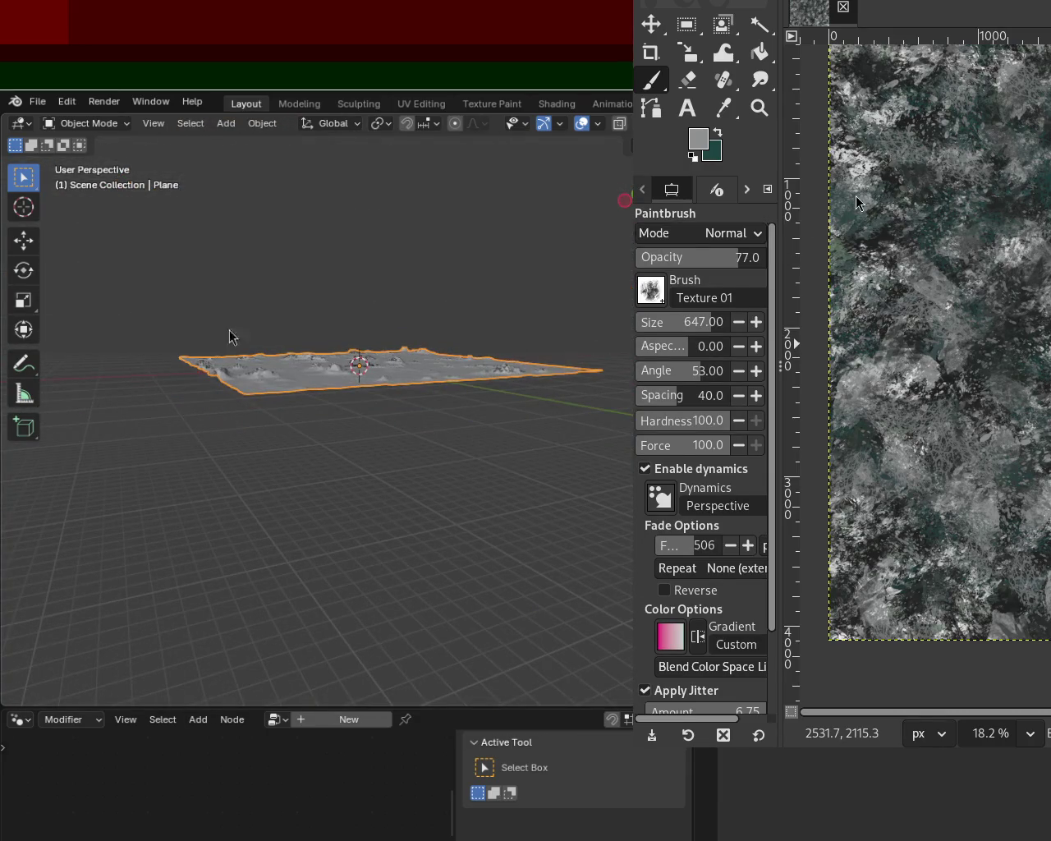
scroll(425, 307, up, 2)
scroll(326, 323, up, 4)
scroll(376, 370, up, 3)
mouse_move(376, 364)
mouse_down()
mouse_move(481, 186)
mouse_move(481, 291)
mouse_move(436, 338)
mouse_move(479, 330)
mouse_up()
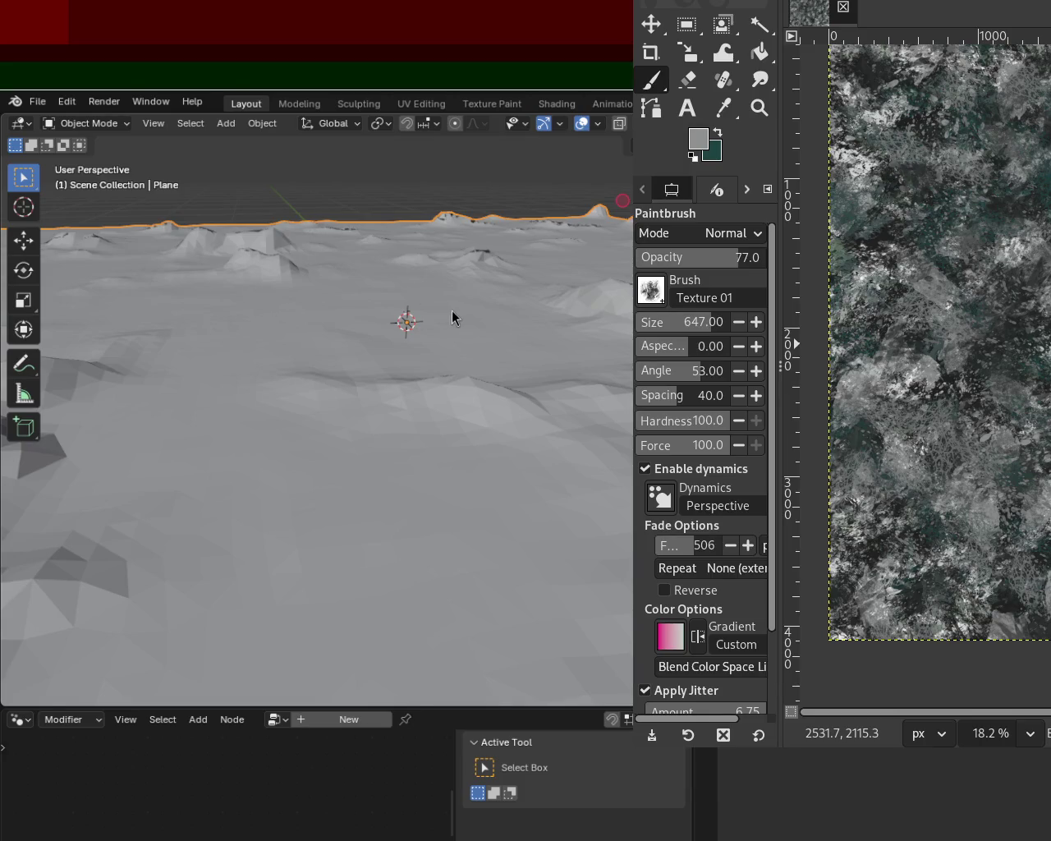
mouse_move(424, 274)
mouse_down()
mouse_move(418, 389)
mouse_move(445, 459)
mouse_move(413, 468)
mouse_move(368, 268)
mouse_move(563, 291)
mouse_move(441, 336)
mouse_move(368, 276)
mouse_move(223, 309)
mouse_move(420, 415)
mouse_move(302, 331)
mouse_move(387, 357)
mouse_move(610, 345)
mouse_up()
scroll(422, 302, up, 5)
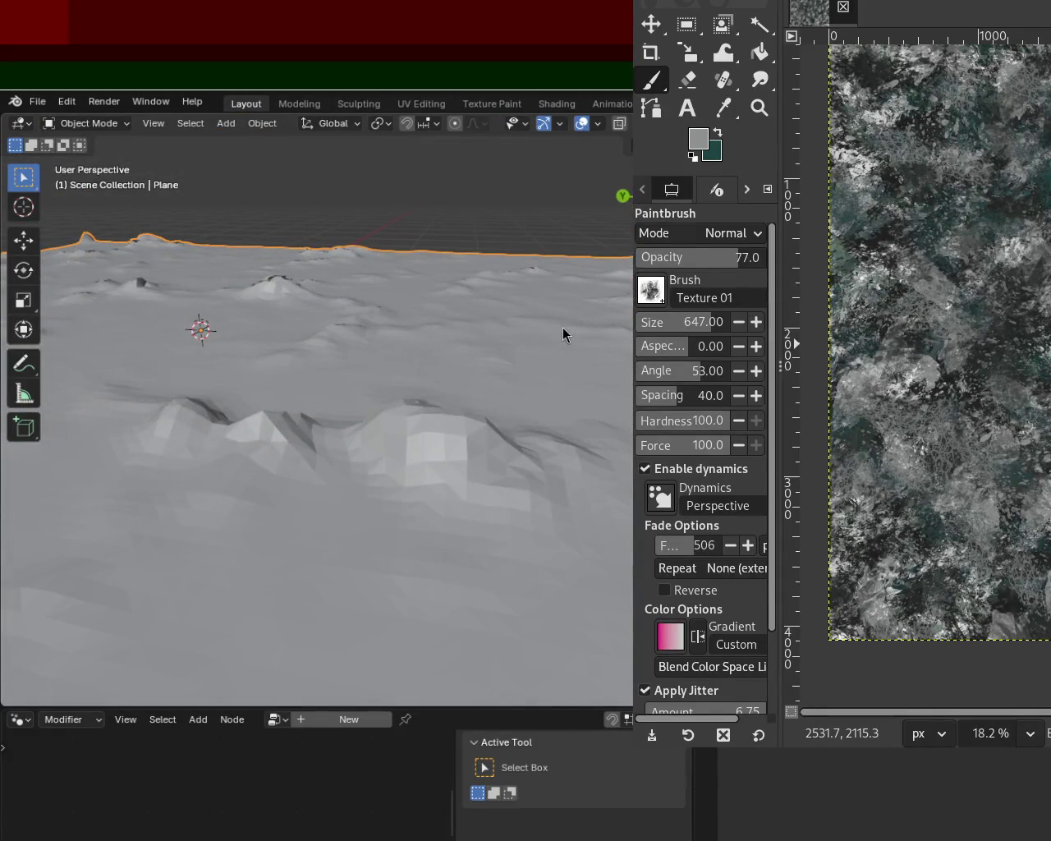
mouse_move(394, 378)
mouse_down()
mouse_move(410, 392)
mouse_move(378, 399)
mouse_move(449, 416)
mouse_move(436, 463)
mouse_move(478, 492)
mouse_move(460, 597)
mouse_up()
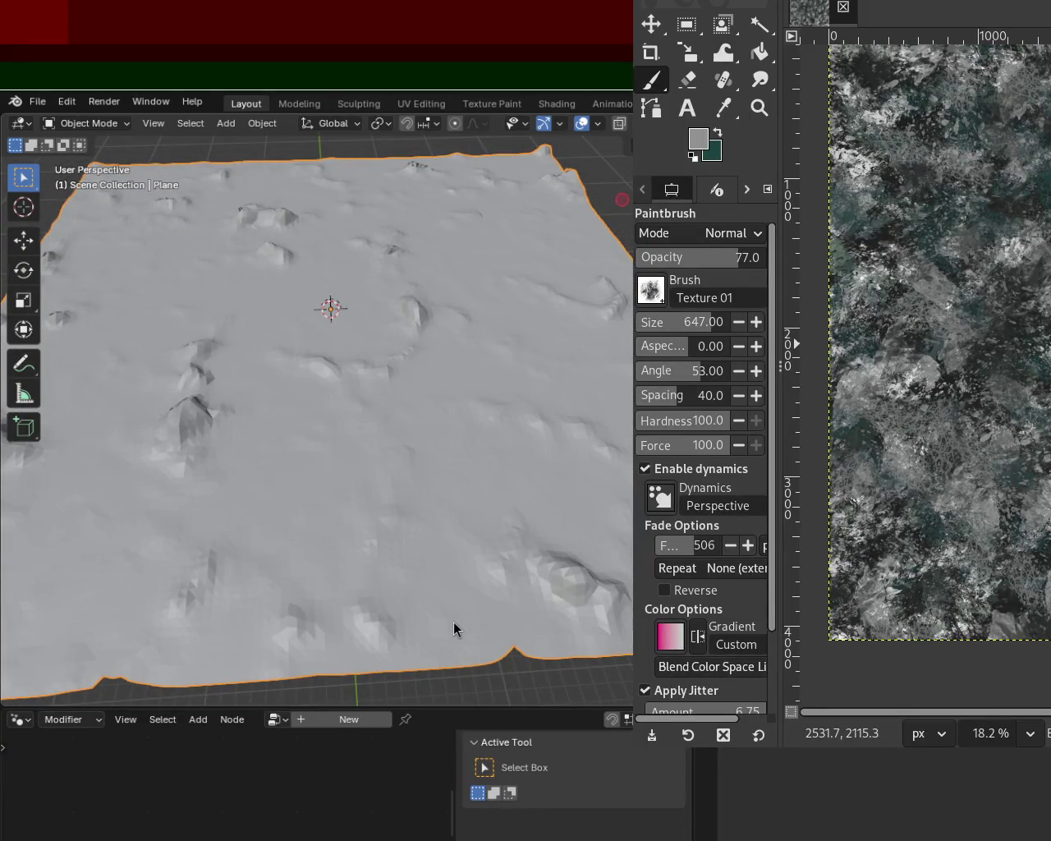
mouse_move(443, 545)
mouse_down()
mouse_move(172, 455)
mouse_move(187, 478)
mouse_move(349, 489)
mouse_up()
mouse_move(105, 375)
mouse_down()
mouse_move(377, 415)
mouse_move(215, 411)
mouse_up()
mouse_move(255, 345)
mouse_down()
mouse_move(371, 347)
mouse_move(403, 410)
mouse_up()
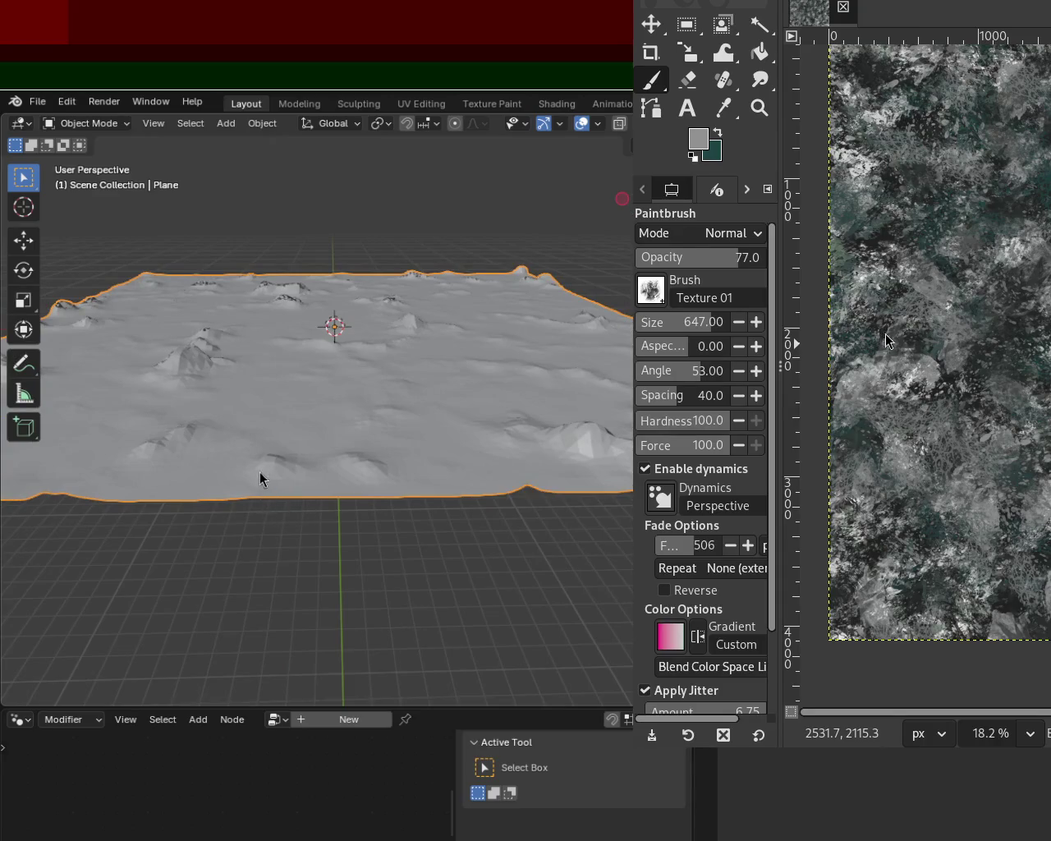
scroll(259, 479, up, 2)
scroll(291, 486, up, 1)
scroll(291, 486, up, 1)
scroll(312, 459, up, 2)
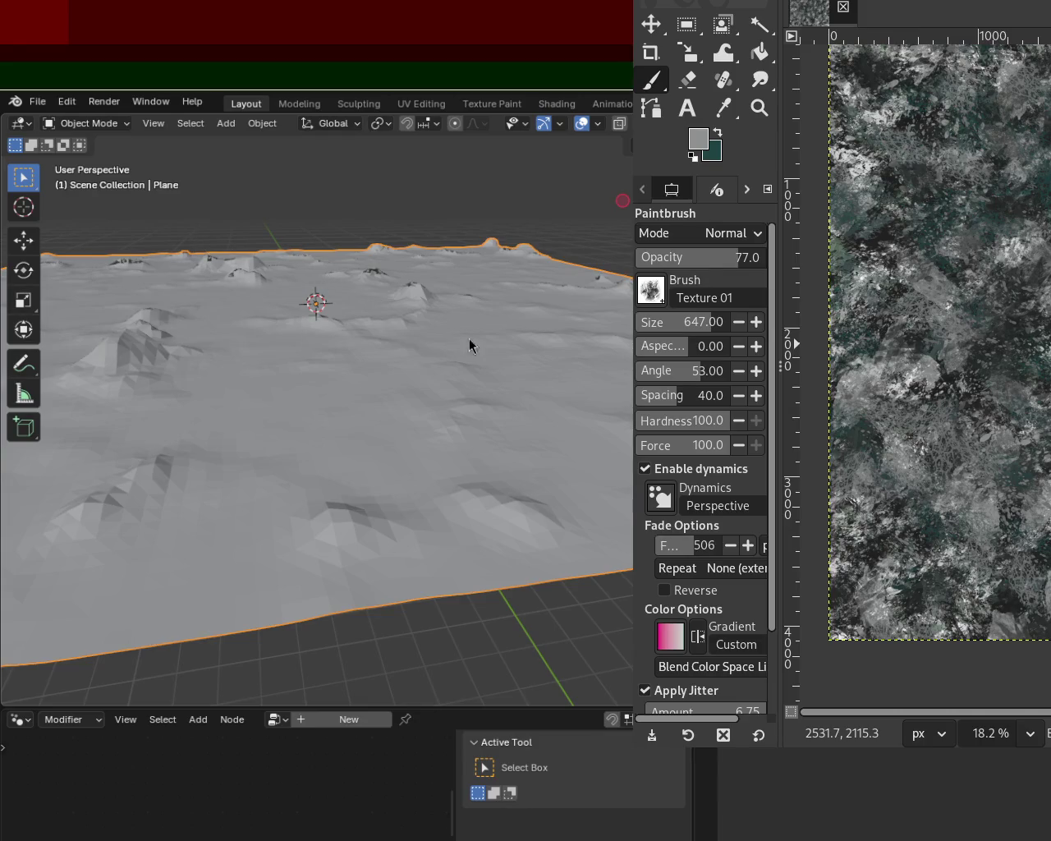
mouse_move(423, 441)
mouse_down()
mouse_move(342, 471)
mouse_move(305, 448)
mouse_up()
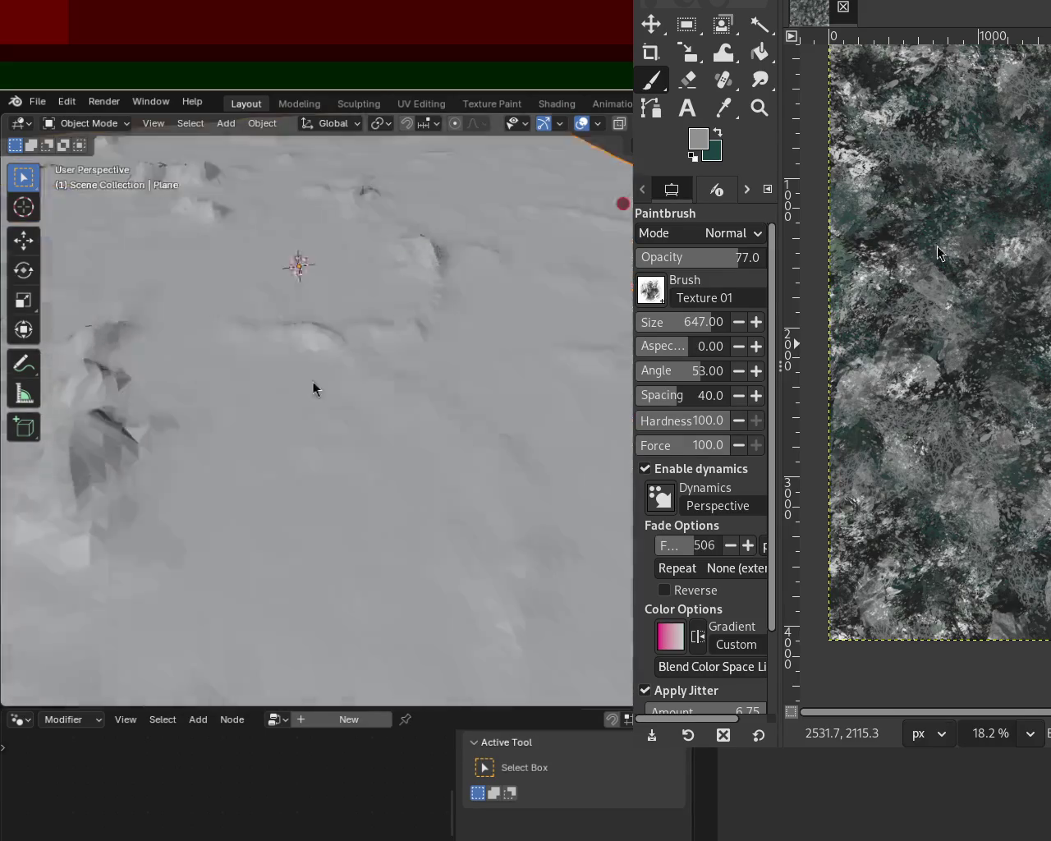
mouse_move(251, 335)
mouse_down()
mouse_move(340, 312)
mouse_move(559, 357)
mouse_move(521, 331)
mouse_move(293, 321)
mouse_move(370, 336)
mouse_move(391, 321)
mouse_move(391, 366)
mouse_up()
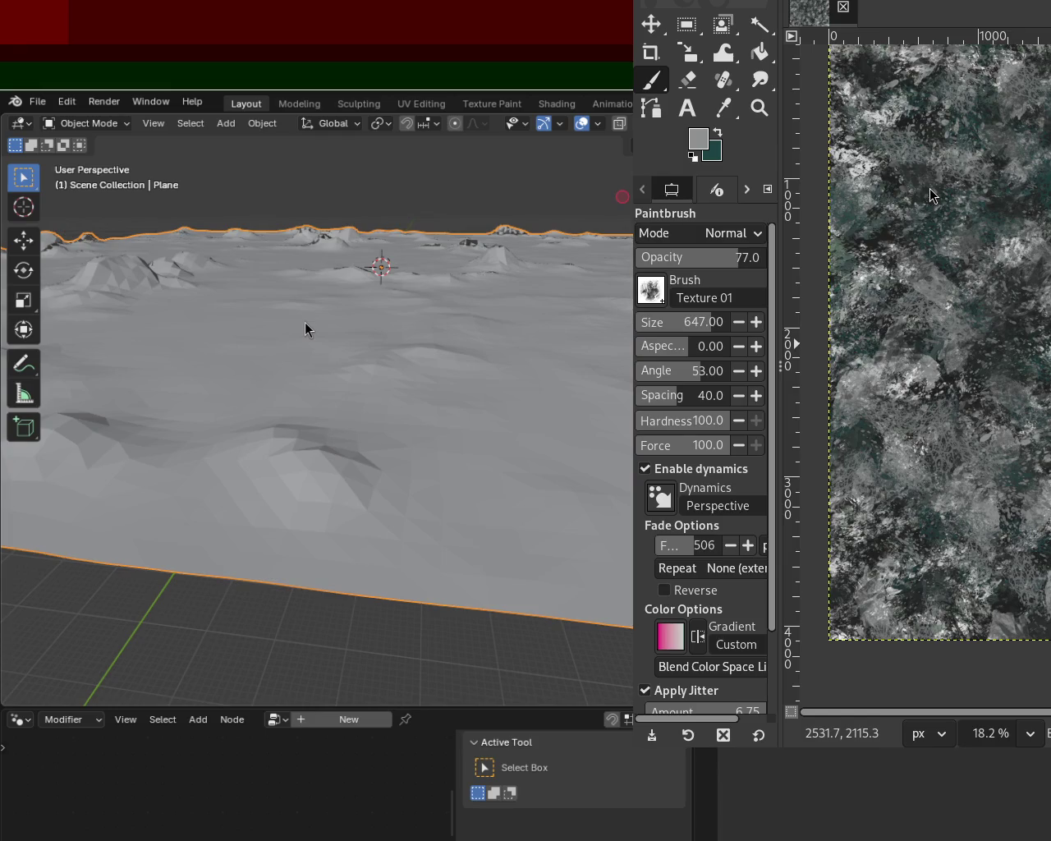
mouse_move(509, 379)
mouse_down()
mouse_move(285, 367)
mouse_move(334, 368)
mouse_up()
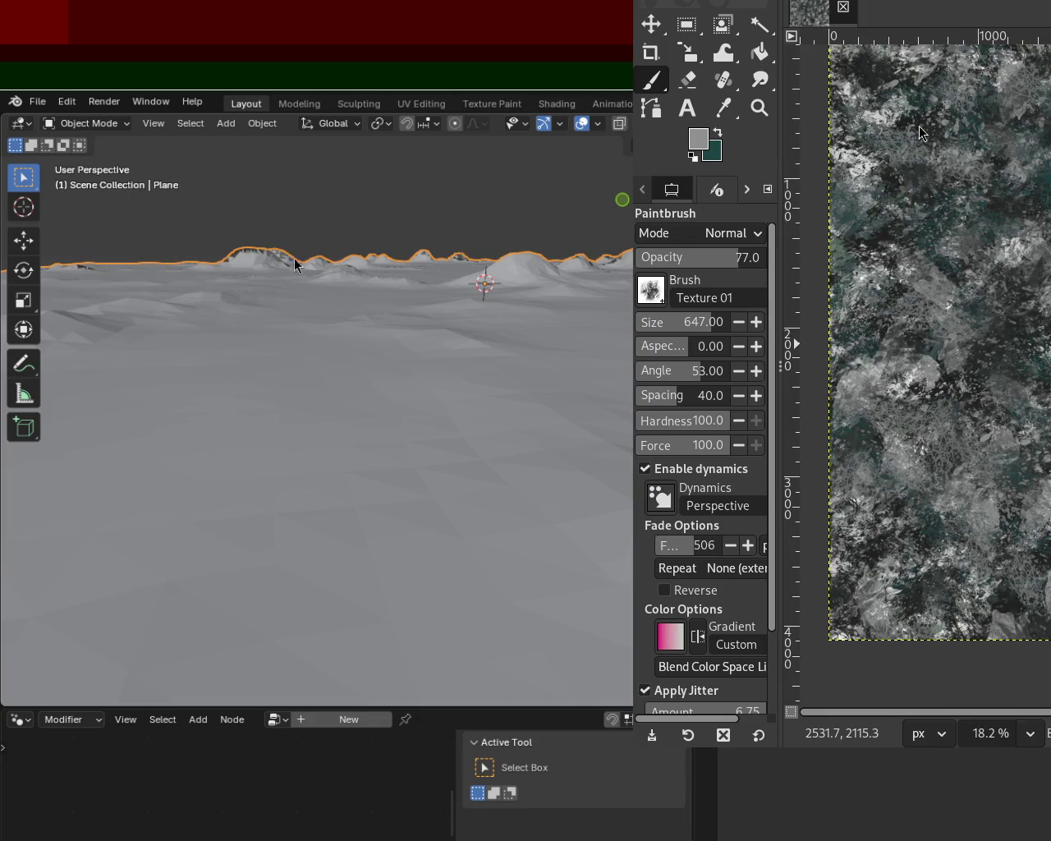
mouse_move(290, 261)
mouse_down()
mouse_move(393, 369)
mouse_move(362, 291)
mouse_move(523, 298)
mouse_move(460, 268)
mouse_move(422, 277)
mouse_move(441, 254)
mouse_move(408, 272)
mouse_move(405, 287)
mouse_move(386, 252)
mouse_move(289, 248)
mouse_move(418, 279)
mouse_move(359, 276)
mouse_move(443, 265)
mouse_move(295, 251)
mouse_move(172, 260)
mouse_move(297, 236)
mouse_move(321, 380)
mouse_move(134, 349)
mouse_move(225, 386)
mouse_move(267, 320)
mouse_move(364, 326)
mouse_up()
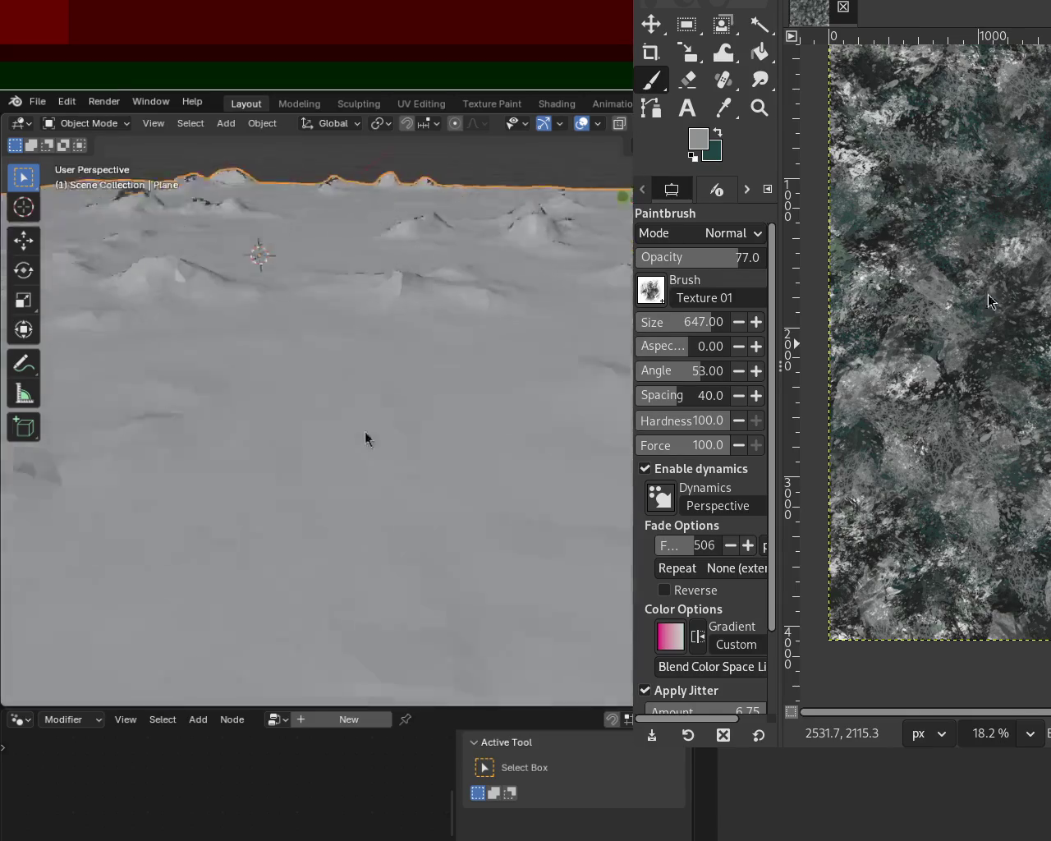
mouse_move(365, 439)
mouse_down()
mouse_move(233, 408)
mouse_move(237, 400)
mouse_up()
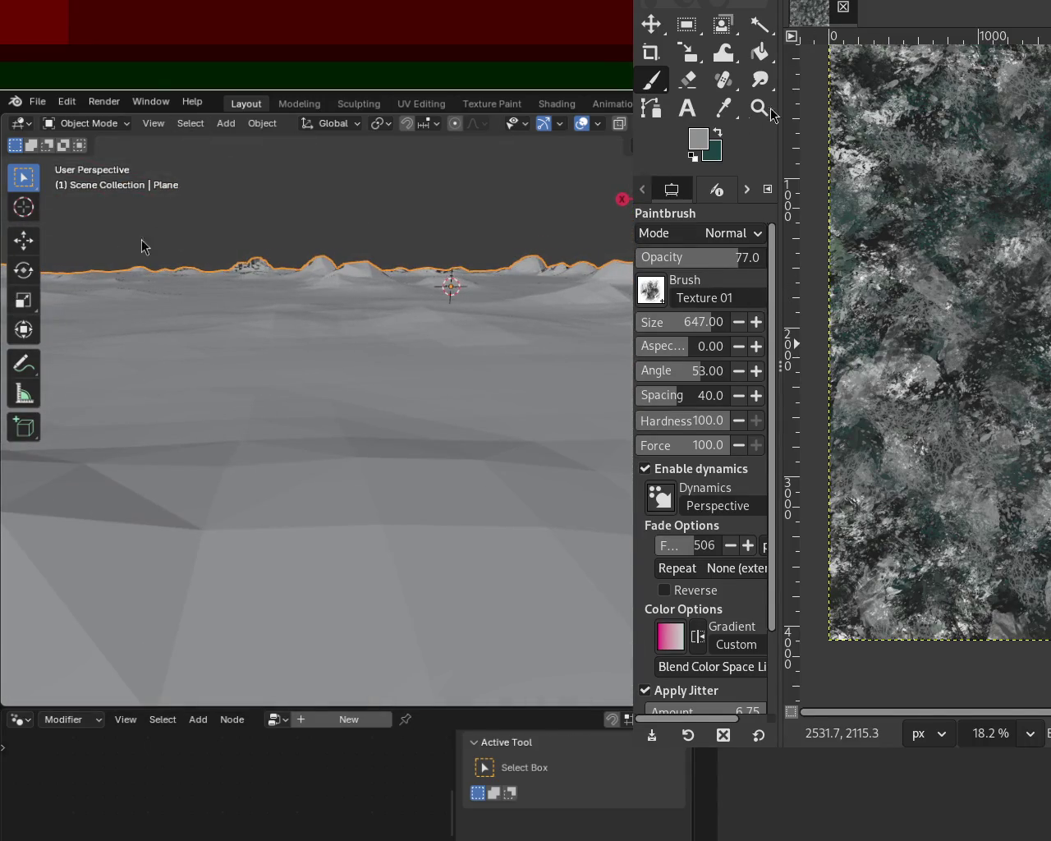
mouse_move(292, 339)
mouse_down()
mouse_move(444, 344)
mouse_move(346, 357)
mouse_move(192, 334)
mouse_up()
scroll(375, 411, up, 2)
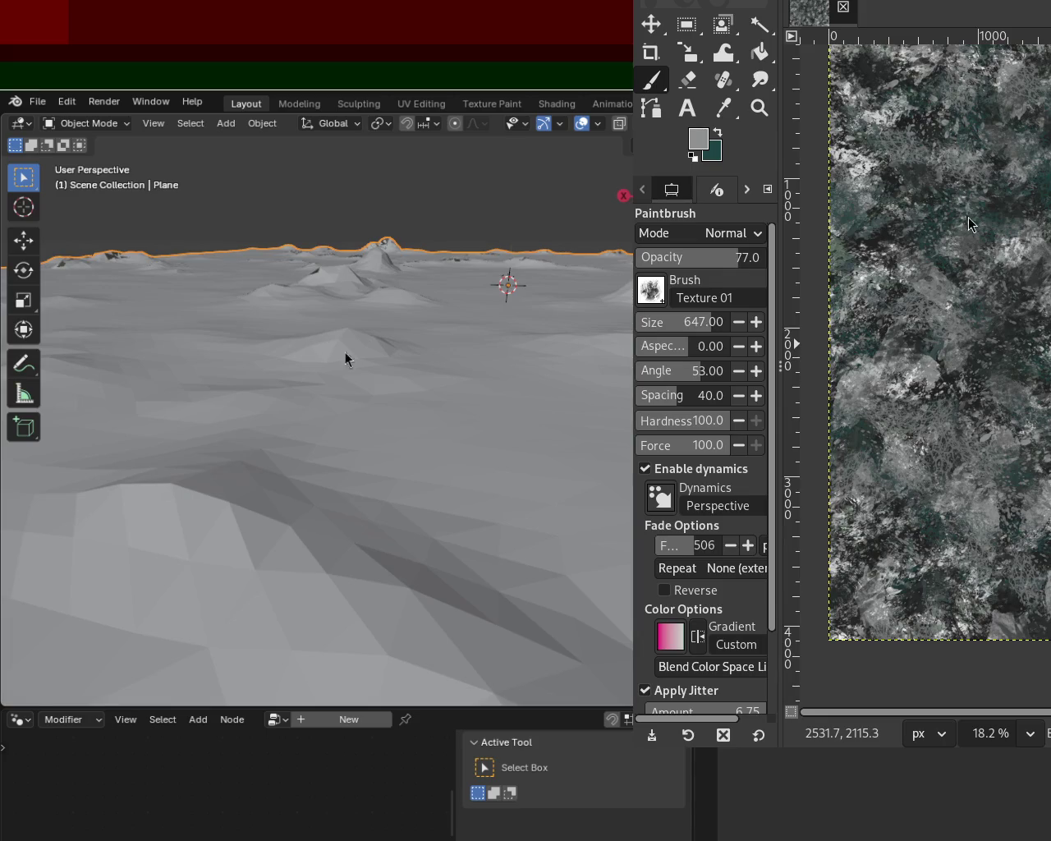
mouse_move(496, 303)
mouse_down()
mouse_move(158, 411)
mouse_move(392, 403)
mouse_move(142, 256)
mouse_up()
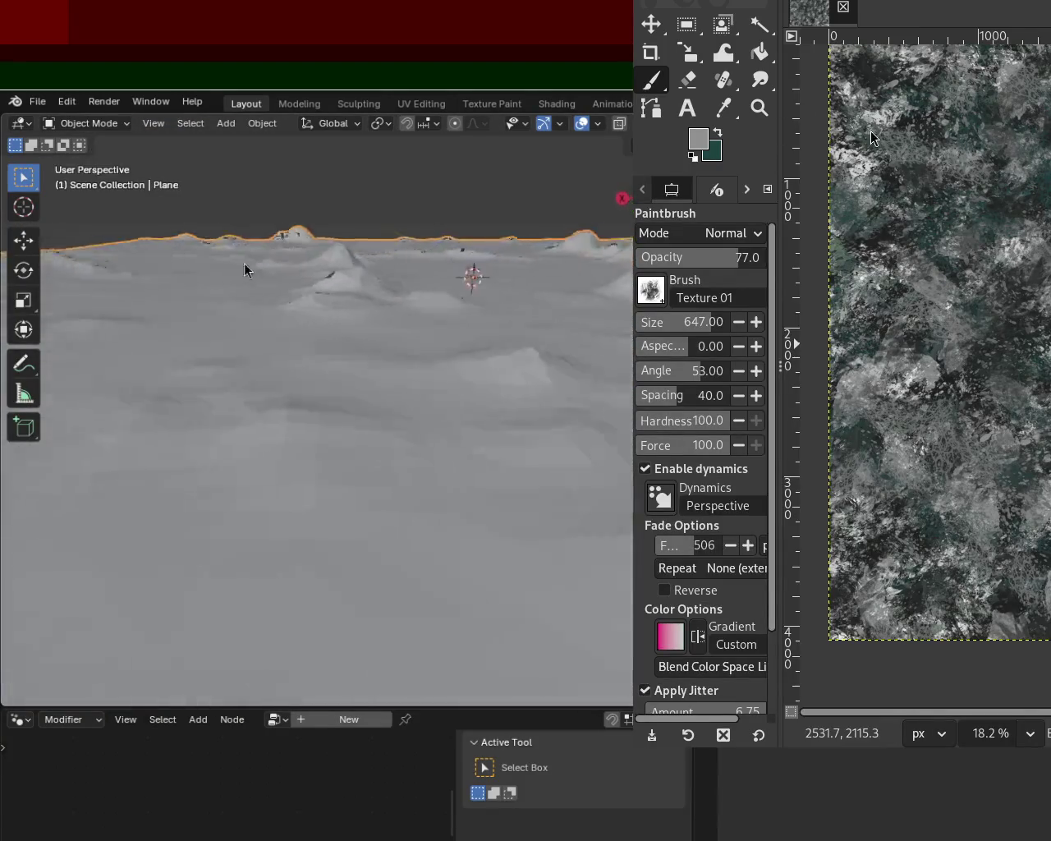
drag(142, 261, 265, 275)
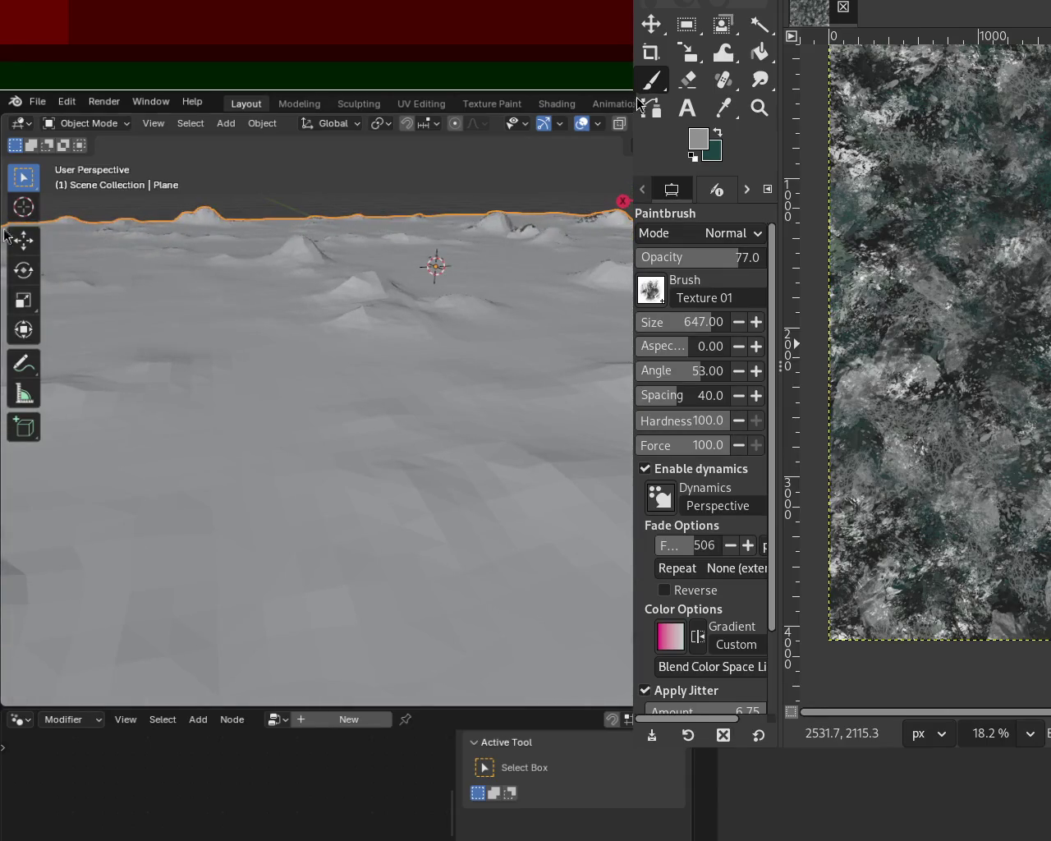
mouse_move(570, 192)
mouse_down()
mouse_move(537, 305)
mouse_move(419, 272)
mouse_move(402, 279)
mouse_up()
mouse_move(222, 350)
mouse_down()
mouse_move(323, 350)
mouse_move(380, 363)
mouse_up()
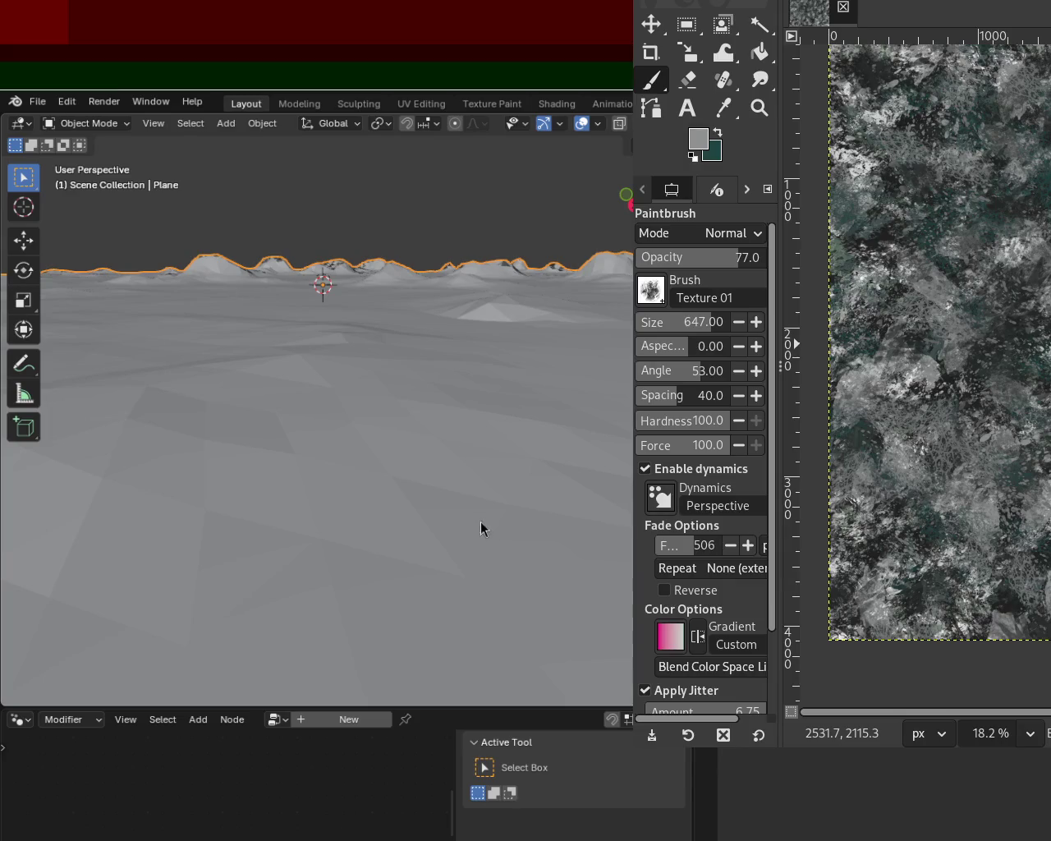
mouse_move(519, 336)
mouse_down()
mouse_move(499, 429)
mouse_move(561, 416)
mouse_move(357, 349)
mouse_up()
scroll(362, 349, up, 5)
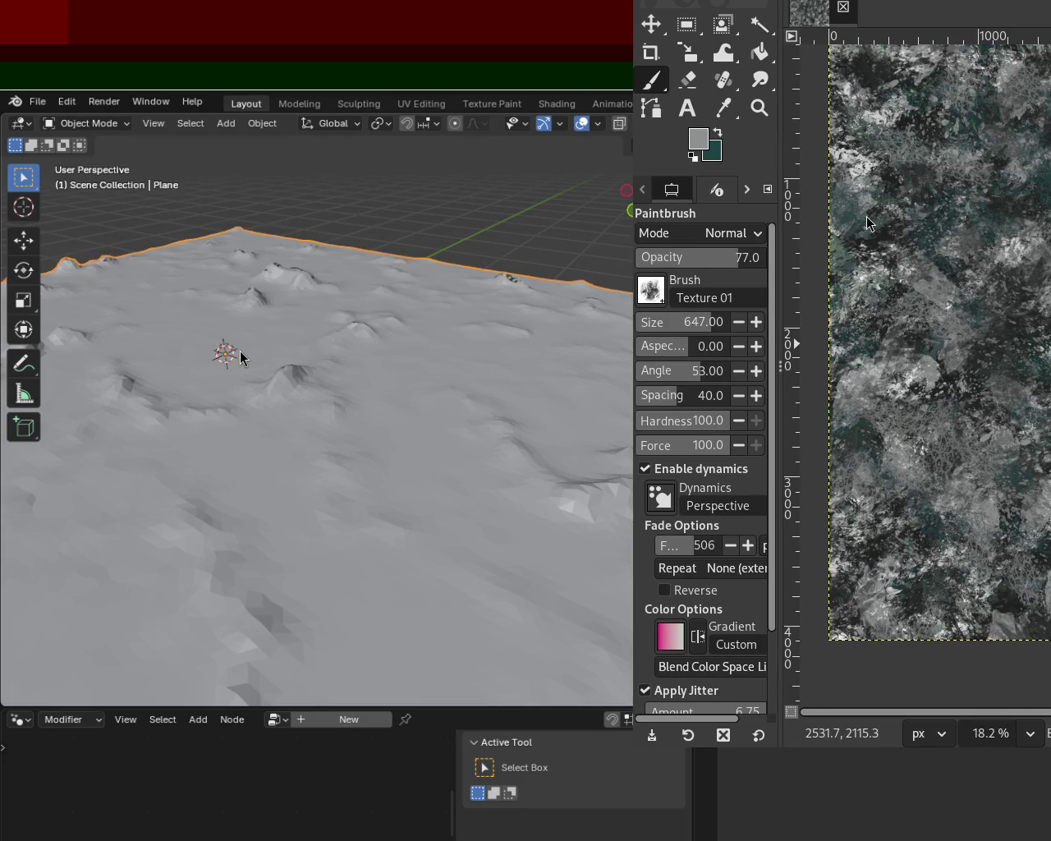
mouse_move(477, 356)
mouse_down()
mouse_move(379, 400)
mouse_move(410, 380)
mouse_move(586, 427)
mouse_move(365, 376)
mouse_move(542, 441)
mouse_up()
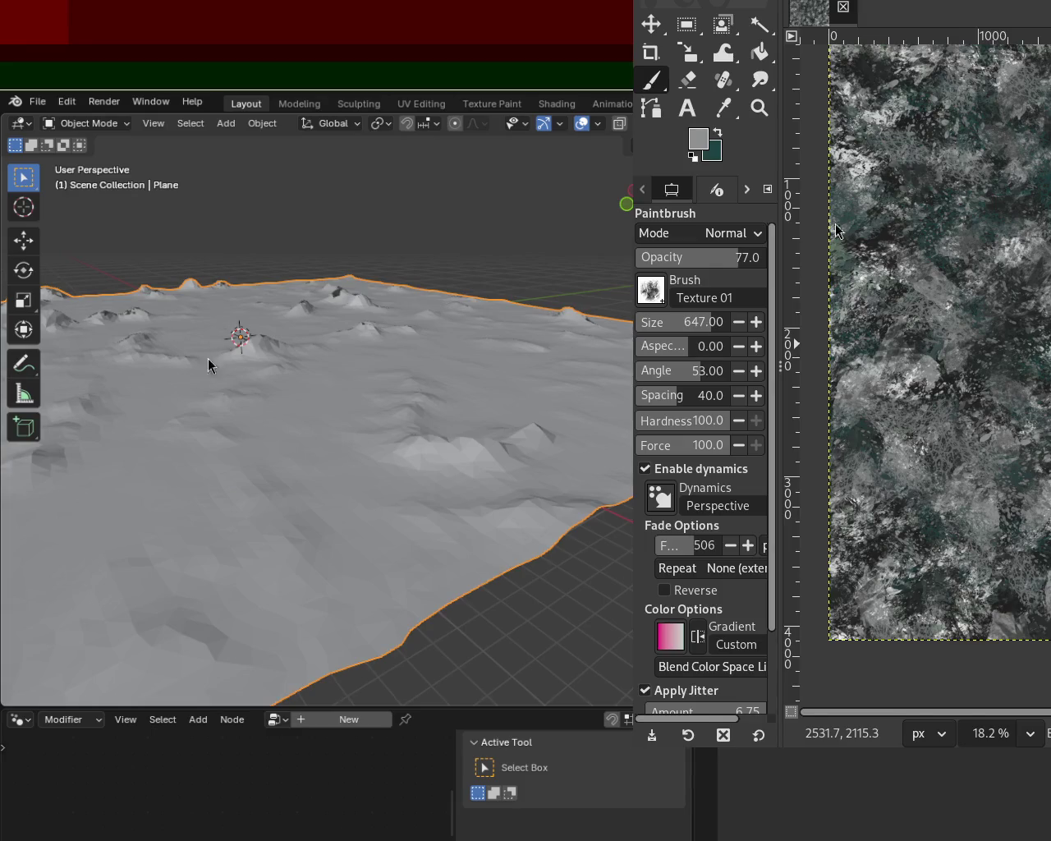
scroll(481, 375, up, 3)
mouse_move(322, 463)
mouse_down()
mouse_move(208, 427)
mouse_move(361, 446)
mouse_move(464, 441)
mouse_move(175, 462)
mouse_move(177, 440)
mouse_move(444, 379)
mouse_move(503, 431)
mouse_move(457, 371)
mouse_move(476, 403)
mouse_move(460, 352)
mouse_move(518, 333)
mouse_move(566, 348)
mouse_move(424, 344)
mouse_up()
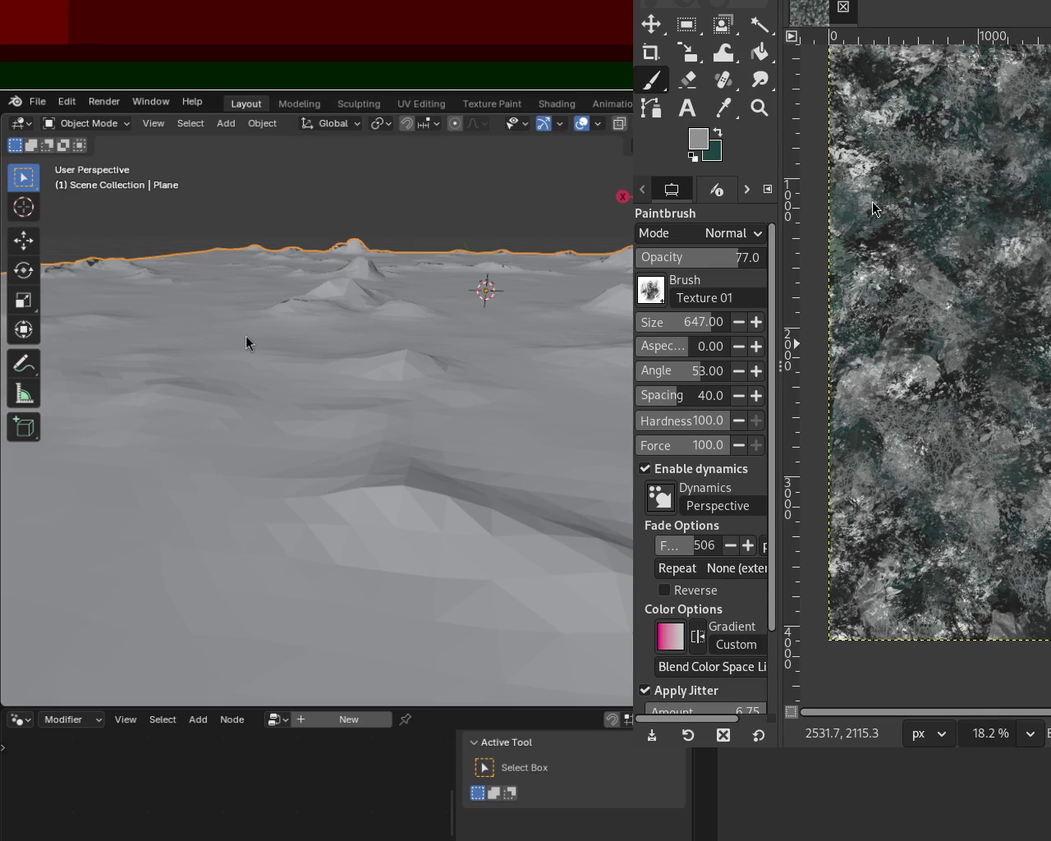
drag(548, 316, 506, 560)
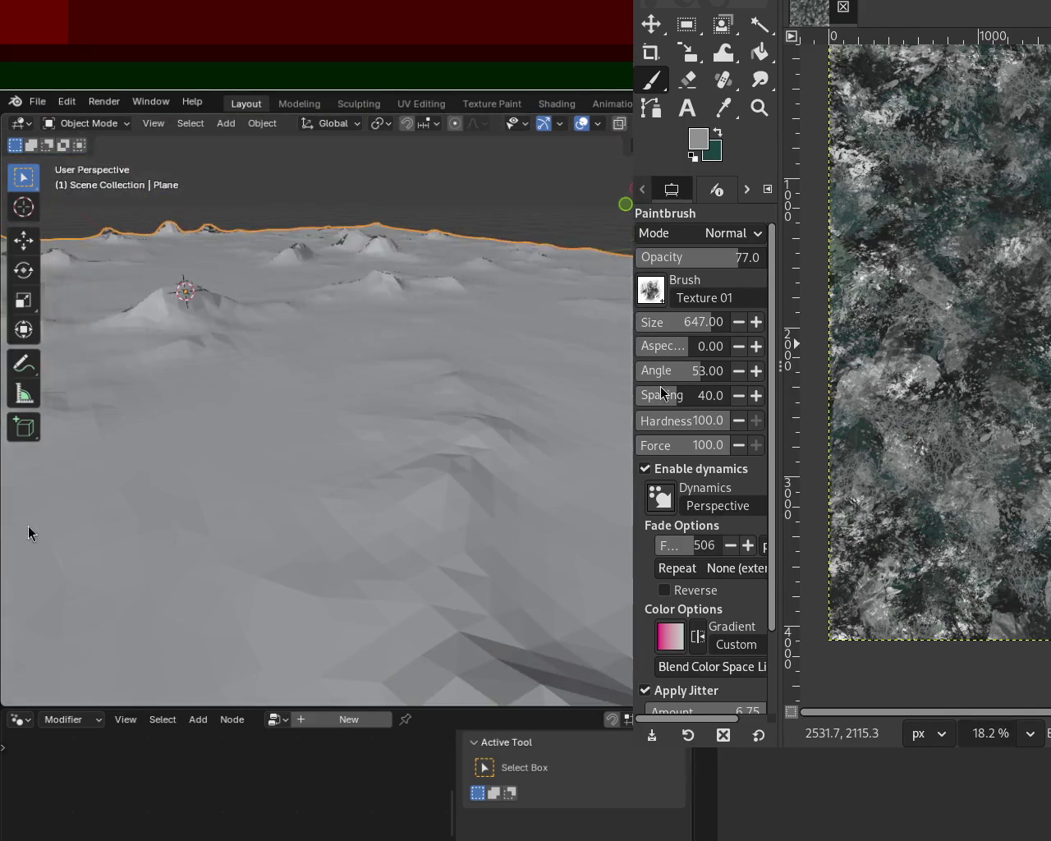
drag(507, 390, 194, 380)
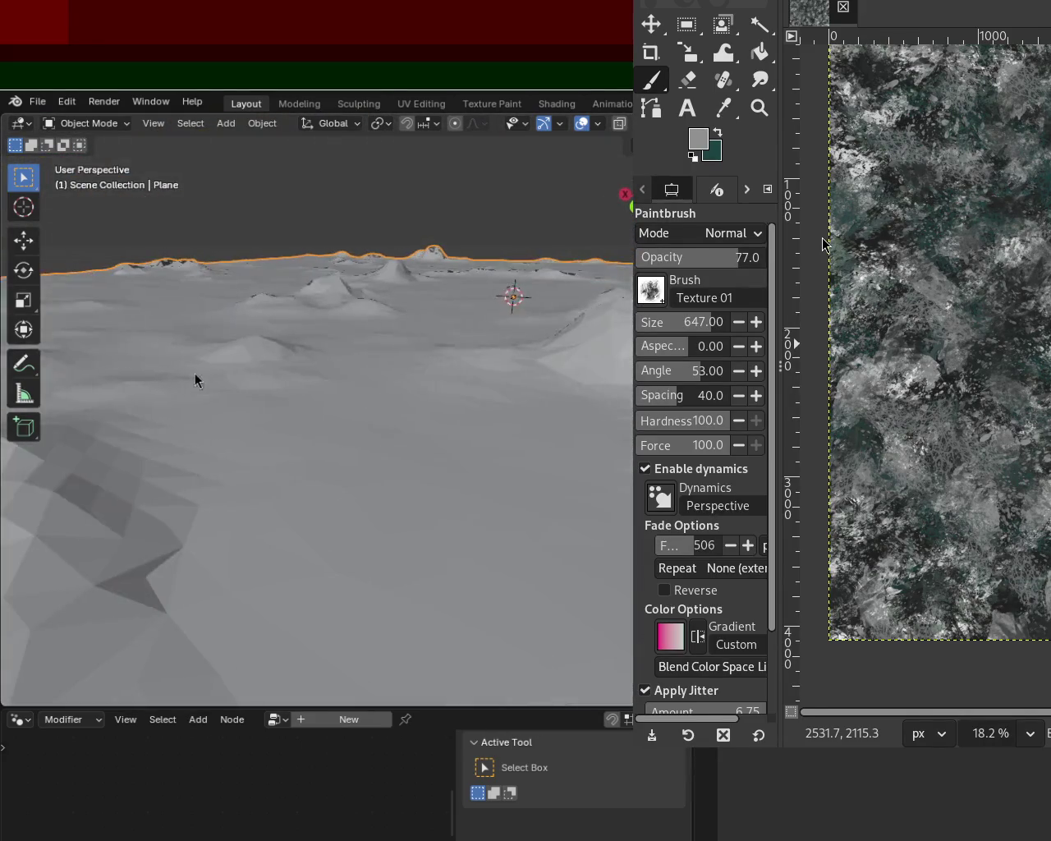
drag(417, 334, 501, 295)
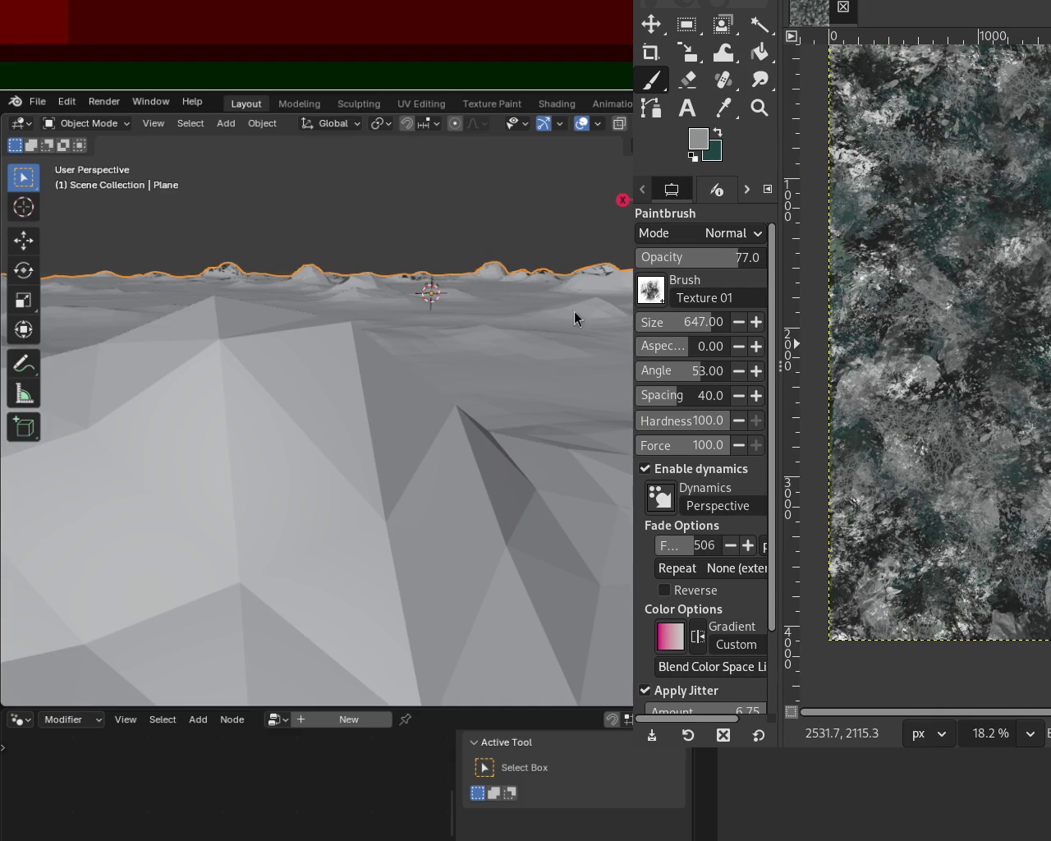
drag(572, 310, 540, 296)
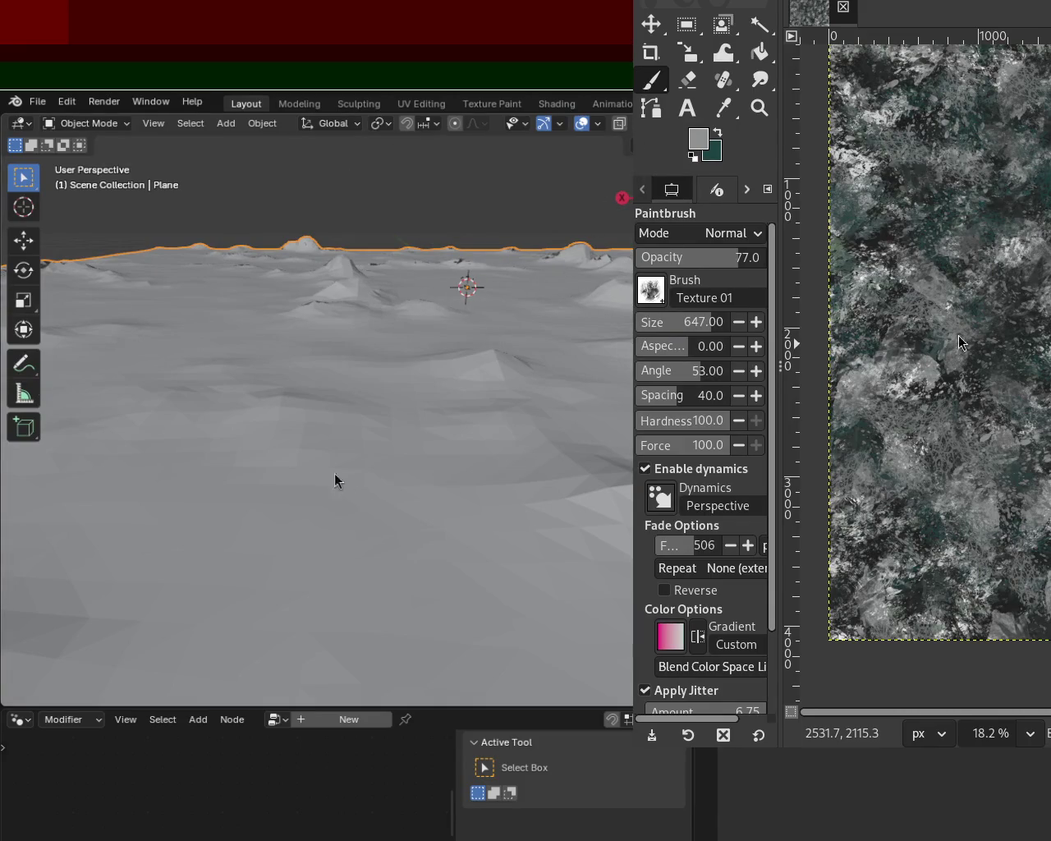
mouse_move(481, 397)
mouse_down()
mouse_move(432, 474)
mouse_move(392, 418)
mouse_move(412, 401)
mouse_move(396, 418)
mouse_move(290, 427)
mouse_move(268, 398)
mouse_move(327, 399)
mouse_up()
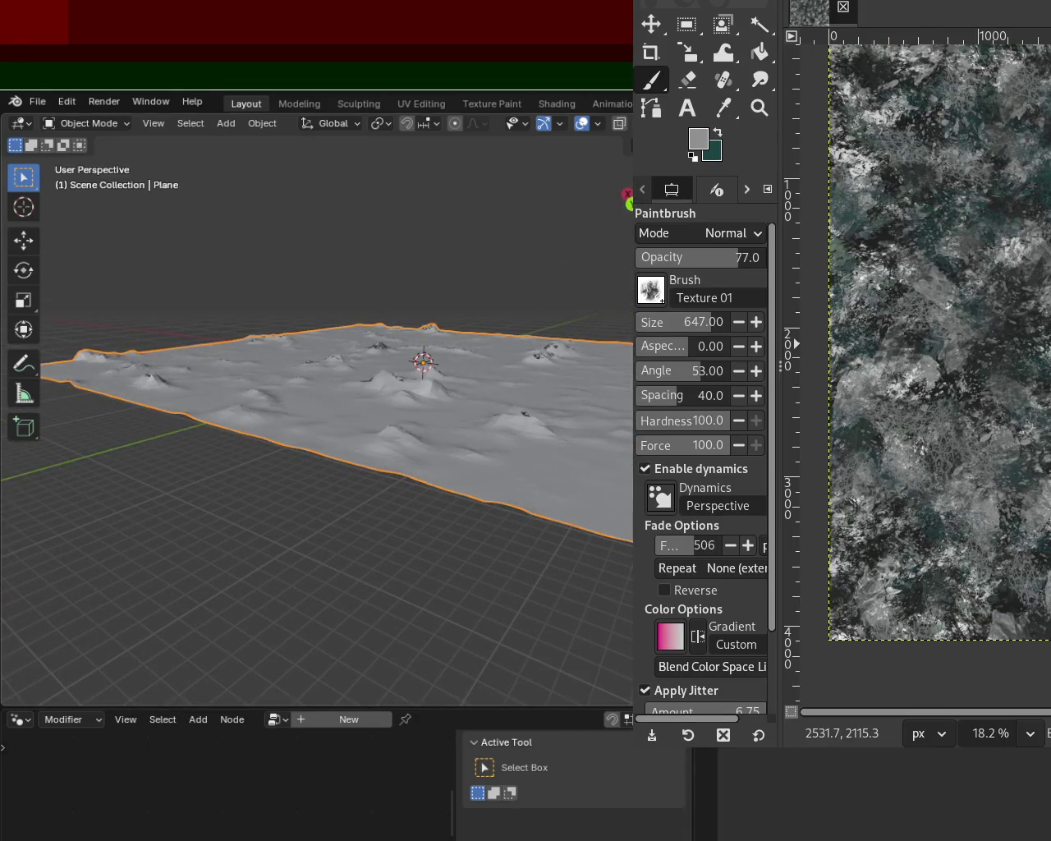
Step: Orbit the viewport through top-down, close, low and sideways views of the bumpy terrain
drag(459, 436, 402, 465)
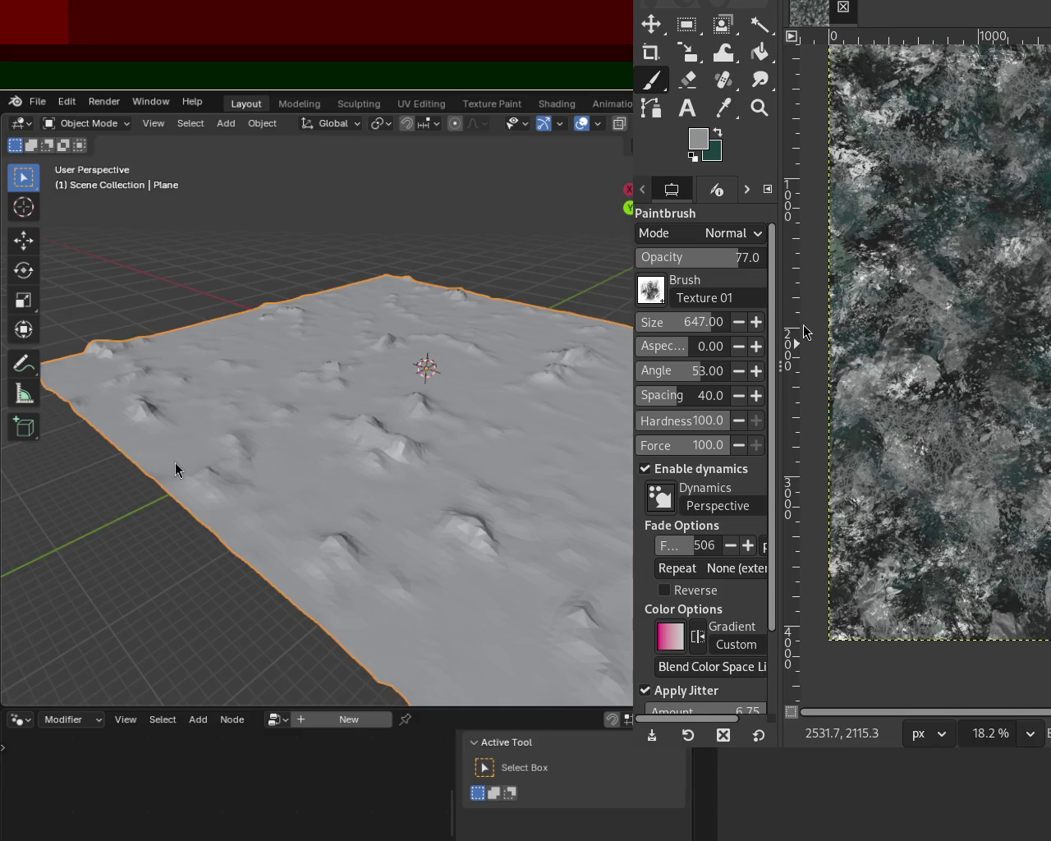
drag(175, 462, 273, 456)
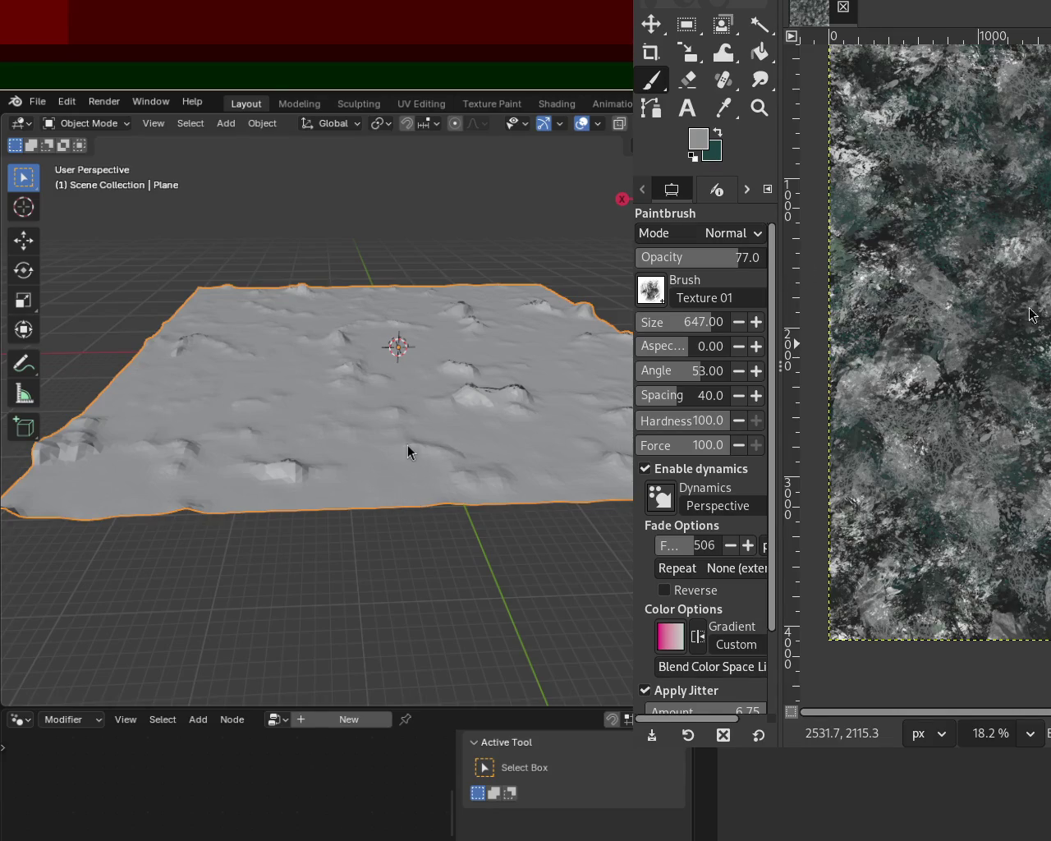
mouse_move(428, 453)
mouse_down()
mouse_move(405, 460)
mouse_move(286, 434)
mouse_move(419, 451)
mouse_move(471, 481)
mouse_up()
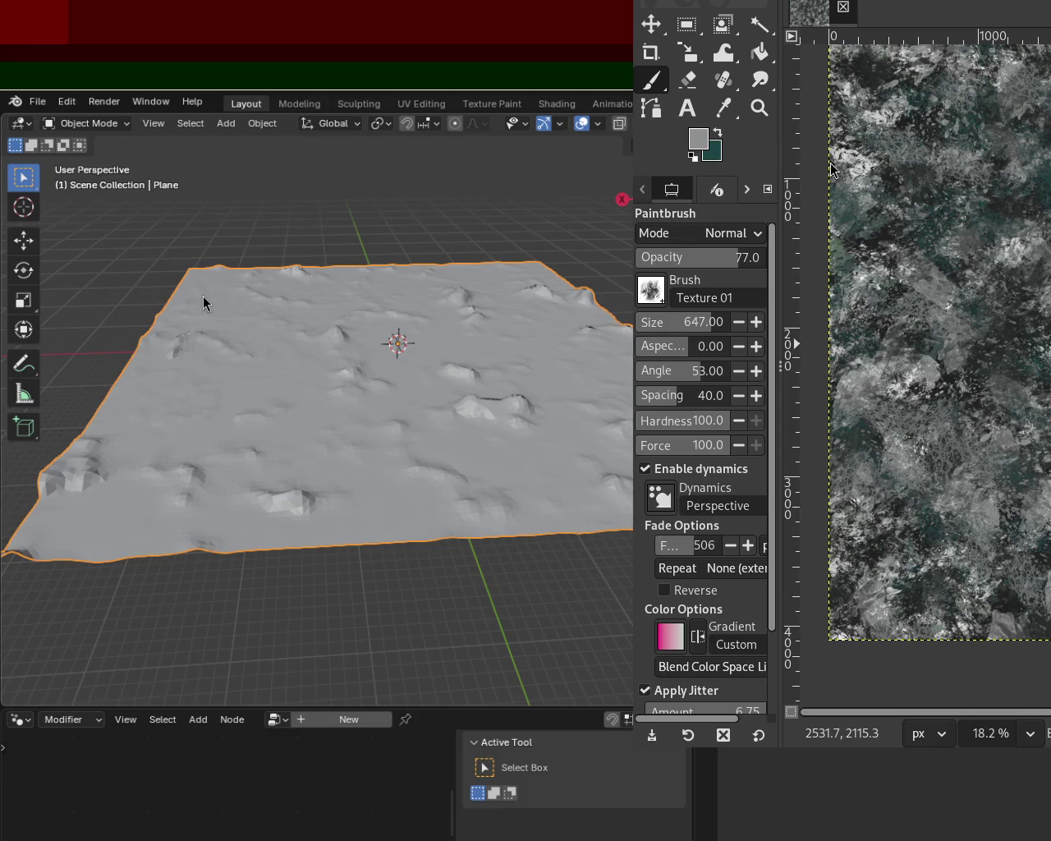
mouse_move(287, 304)
mouse_down()
mouse_move(445, 369)
mouse_move(259, 353)
mouse_move(385, 353)
mouse_move(366, 277)
mouse_move(337, 352)
mouse_move(509, 386)
mouse_move(446, 340)
mouse_move(247, 304)
mouse_move(357, 352)
mouse_up()
mouse_move(426, 343)
mouse_down()
mouse_move(397, 376)
mouse_move(319, 244)
mouse_move(431, 410)
mouse_move(422, 447)
mouse_move(293, 427)
mouse_move(159, 301)
mouse_up()
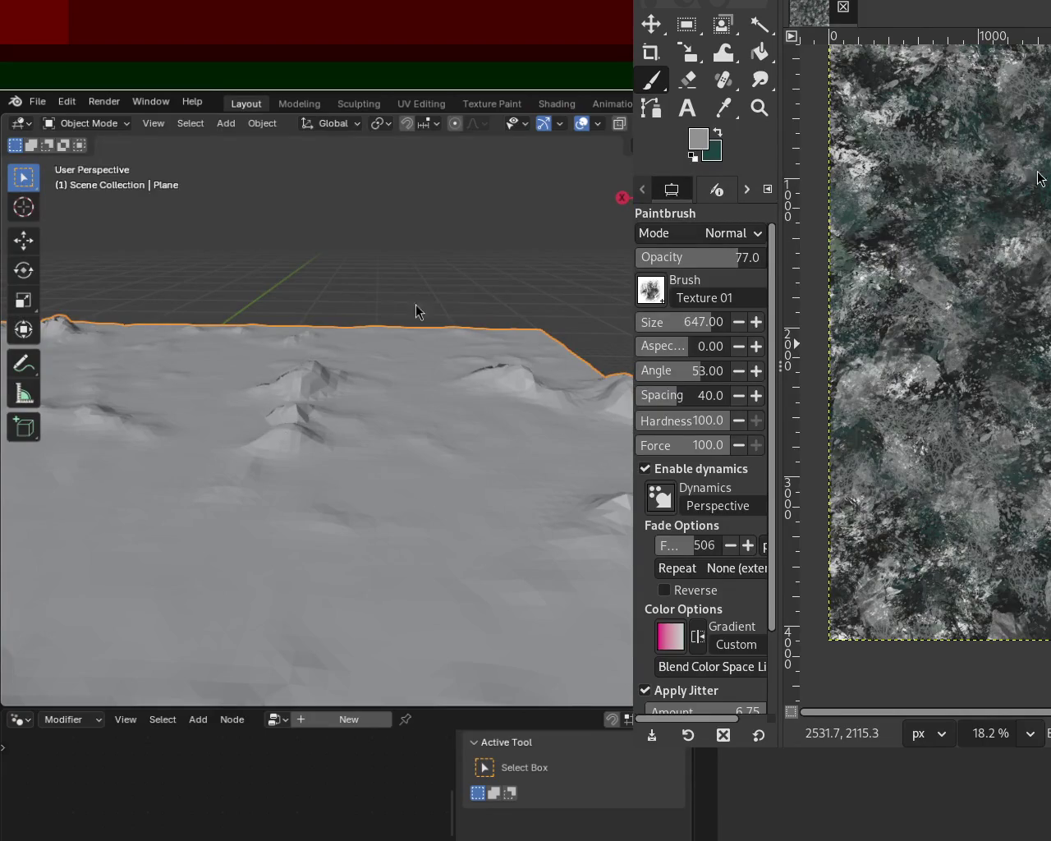
mouse_move(608, 565)
mouse_down()
mouse_move(455, 431)
mouse_move(452, 403)
mouse_move(427, 439)
mouse_up()
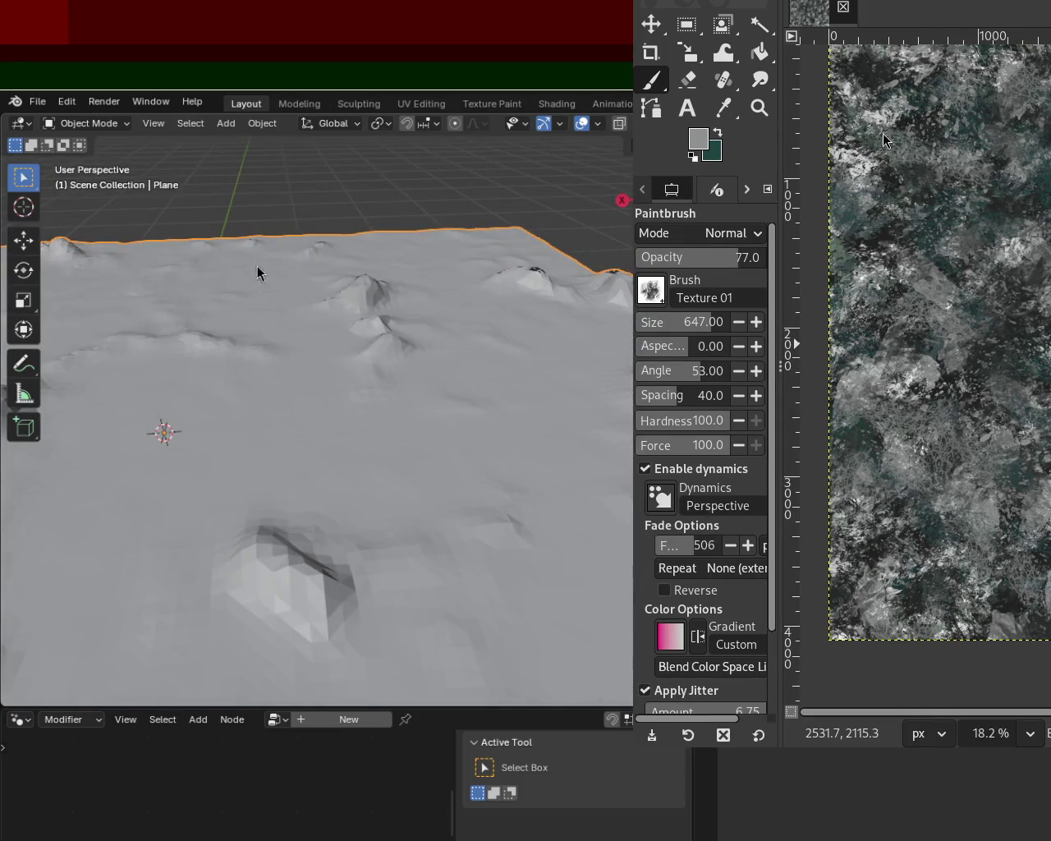
mouse_move(597, 404)
mouse_down()
mouse_move(297, 361)
mouse_move(435, 381)
mouse_move(420, 358)
mouse_move(307, 348)
mouse_move(399, 343)
mouse_move(379, 267)
mouse_move(337, 277)
mouse_move(443, 312)
mouse_move(307, 315)
mouse_move(468, 331)
mouse_move(347, 323)
mouse_move(451, 329)
mouse_move(453, 399)
mouse_move(485, 426)
mouse_move(272, 413)
mouse_up()
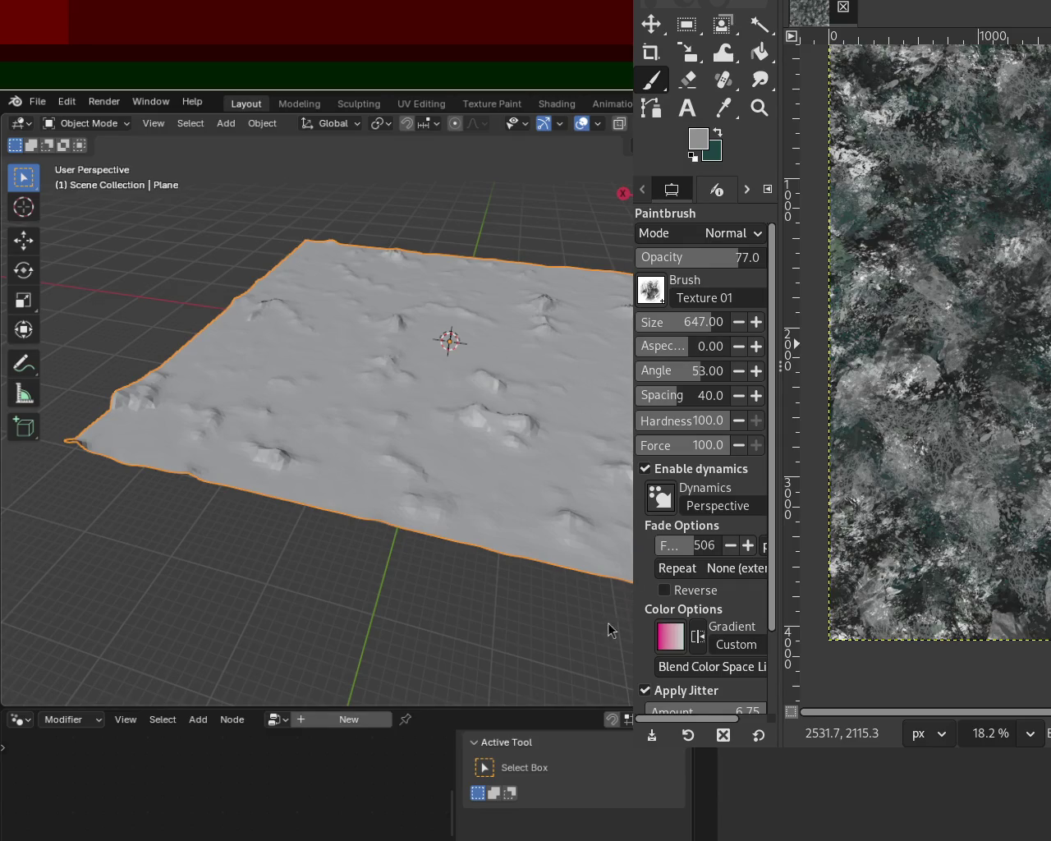
Step: Pan the GIMP texture slightly down and maximize the GIMP window
key(space)
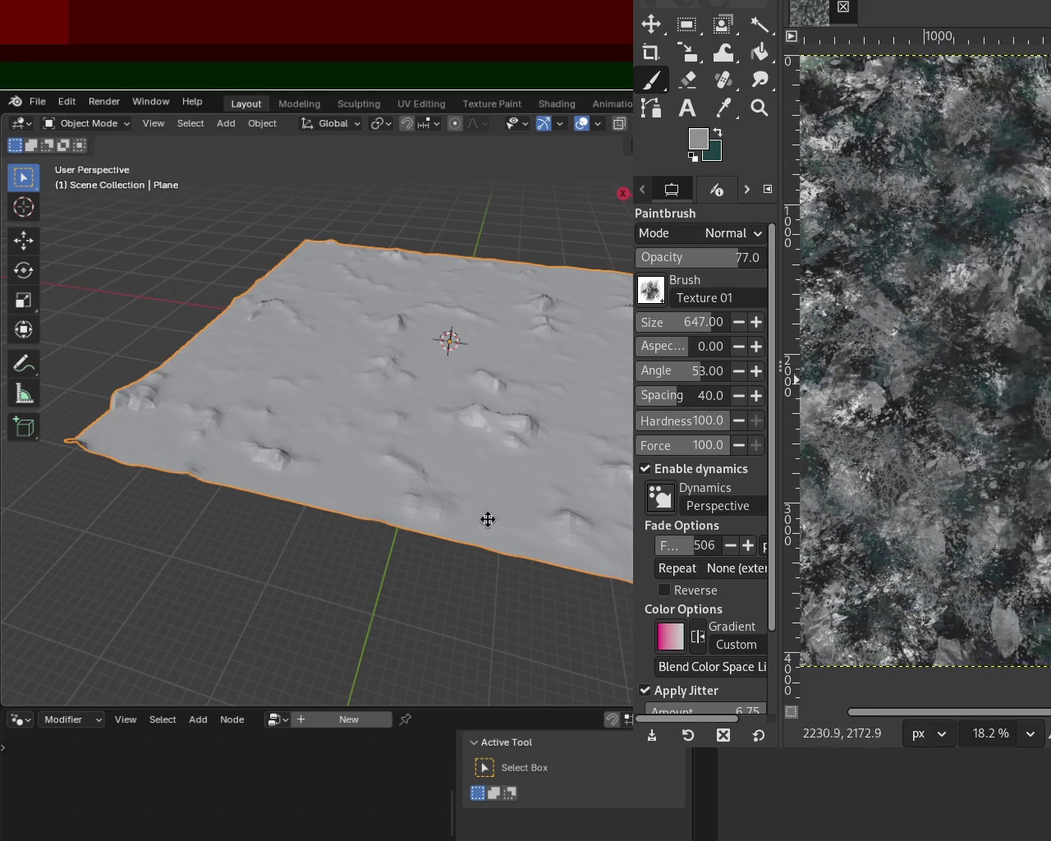
drag(549, 500, 516, 509)
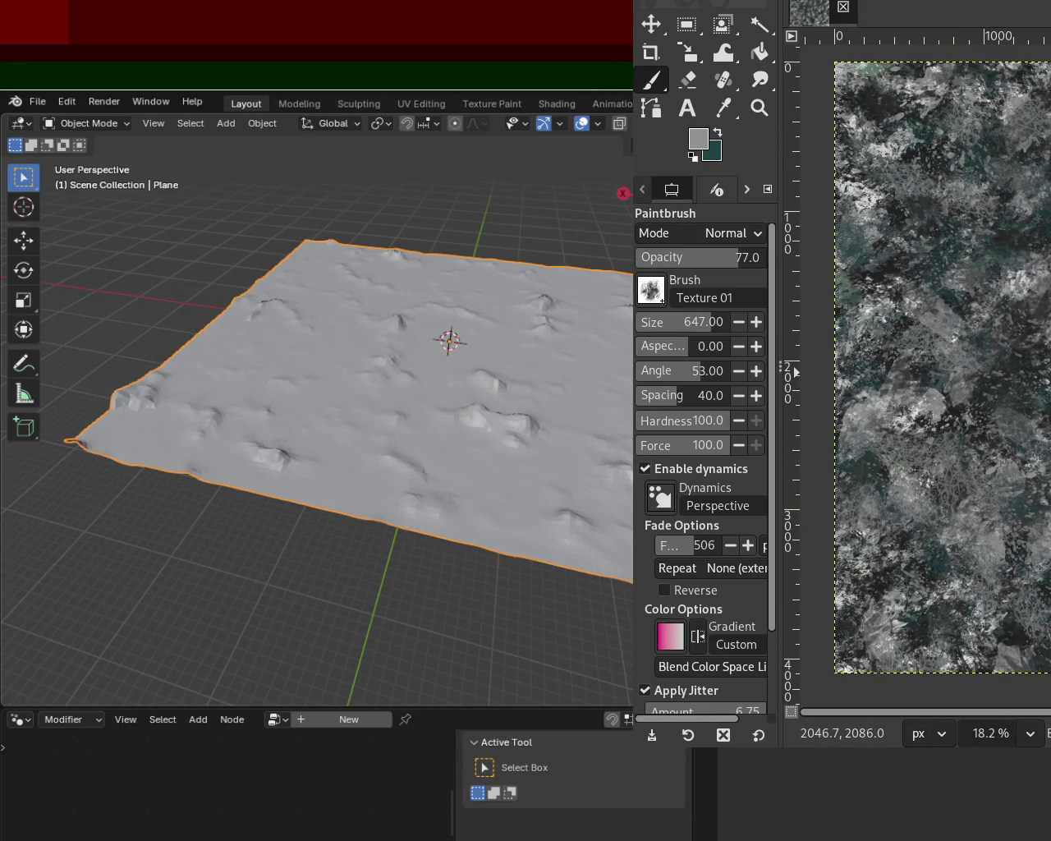
key(super+Up)
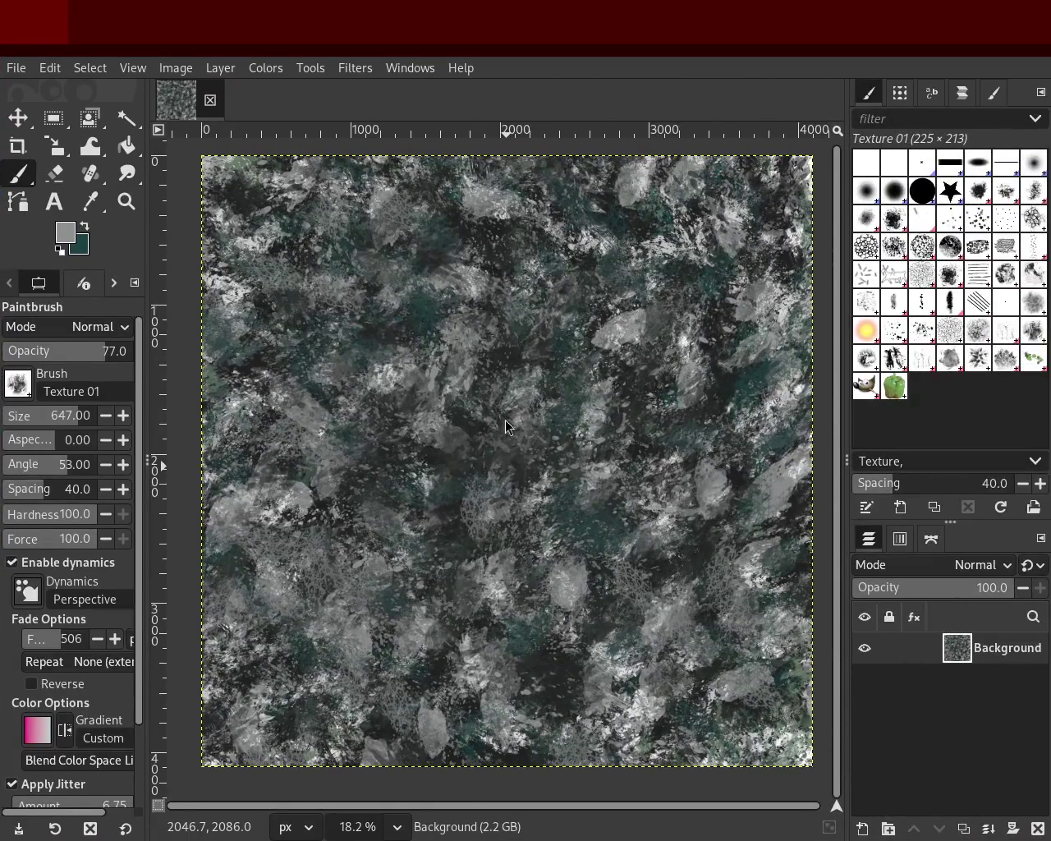
Step: Zoom into the texture detail with the Zoom tool, then back out to the full texture
drag(569, 511, 555, 499)
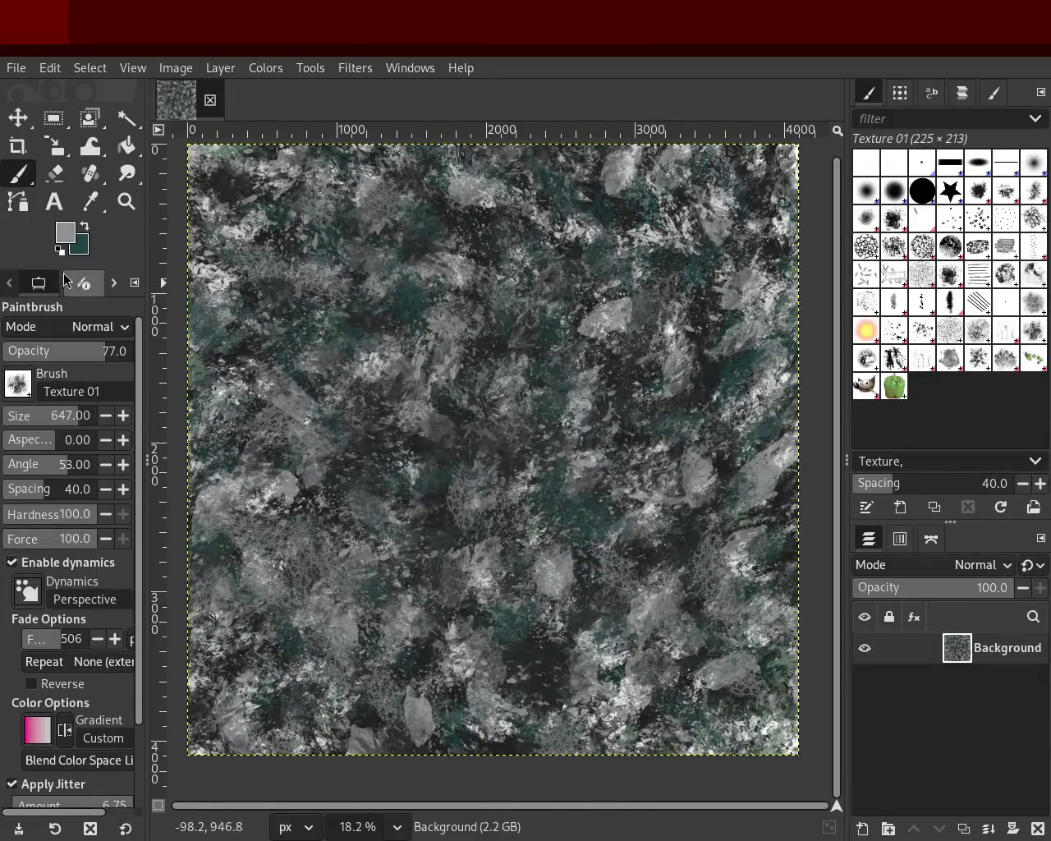
click(116, 211)
ctrl+click(361, 358)
ctrl+click(495, 456)
click(495, 455)
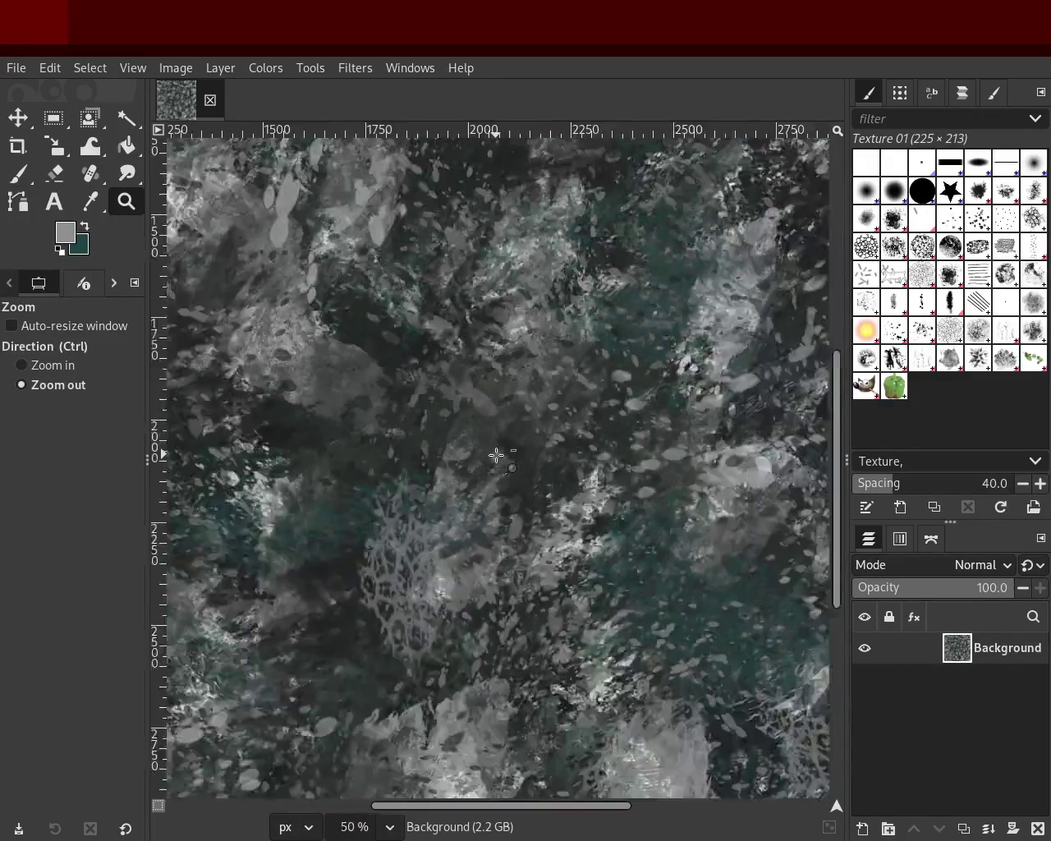
click(495, 455)
scroll(555, 534, up, 2)
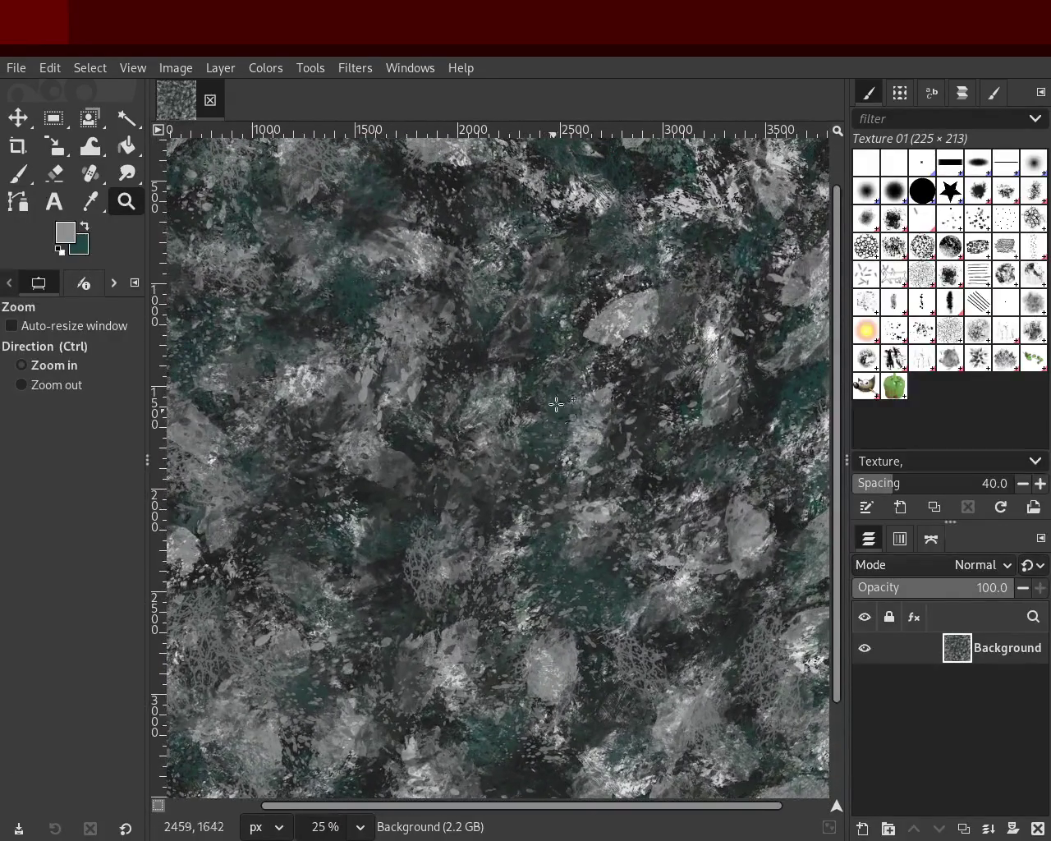
drag(556, 404, 578, 527)
double_click(543, 438)
click(542, 438)
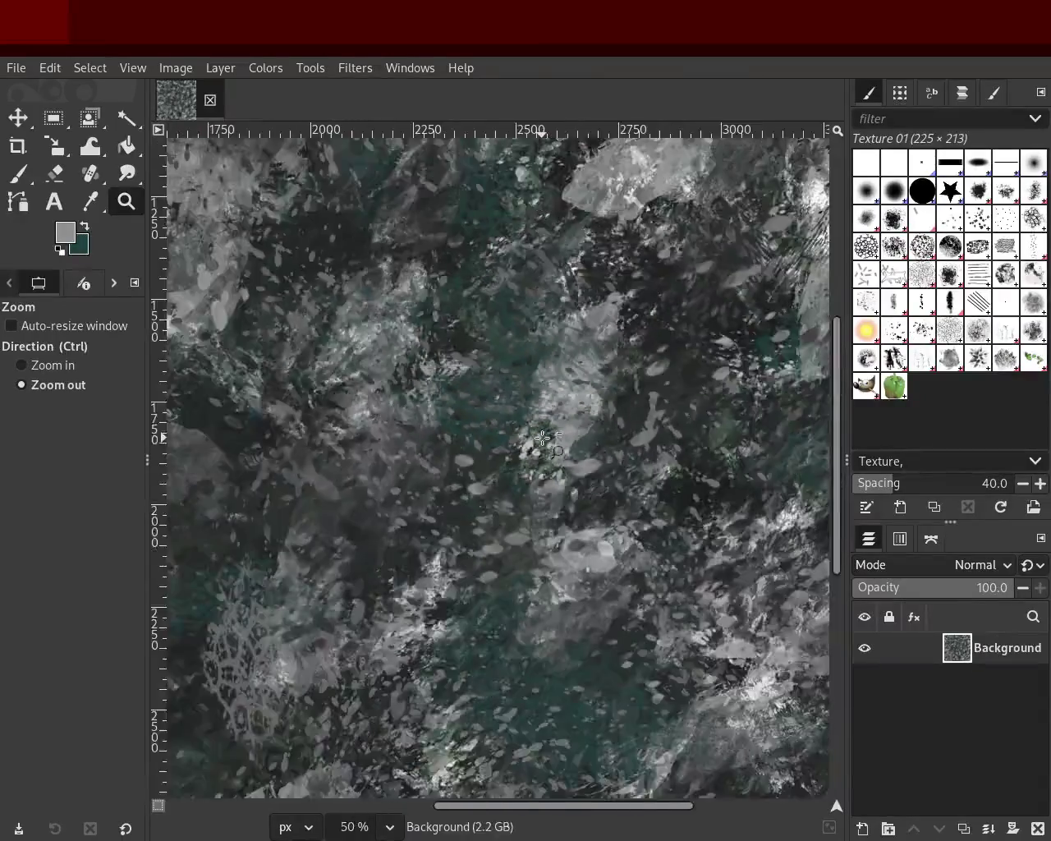
double_click(543, 438)
double_click(543, 437)
click(542, 437)
ctrl+click(520, 478)
ctrl+click(512, 402)
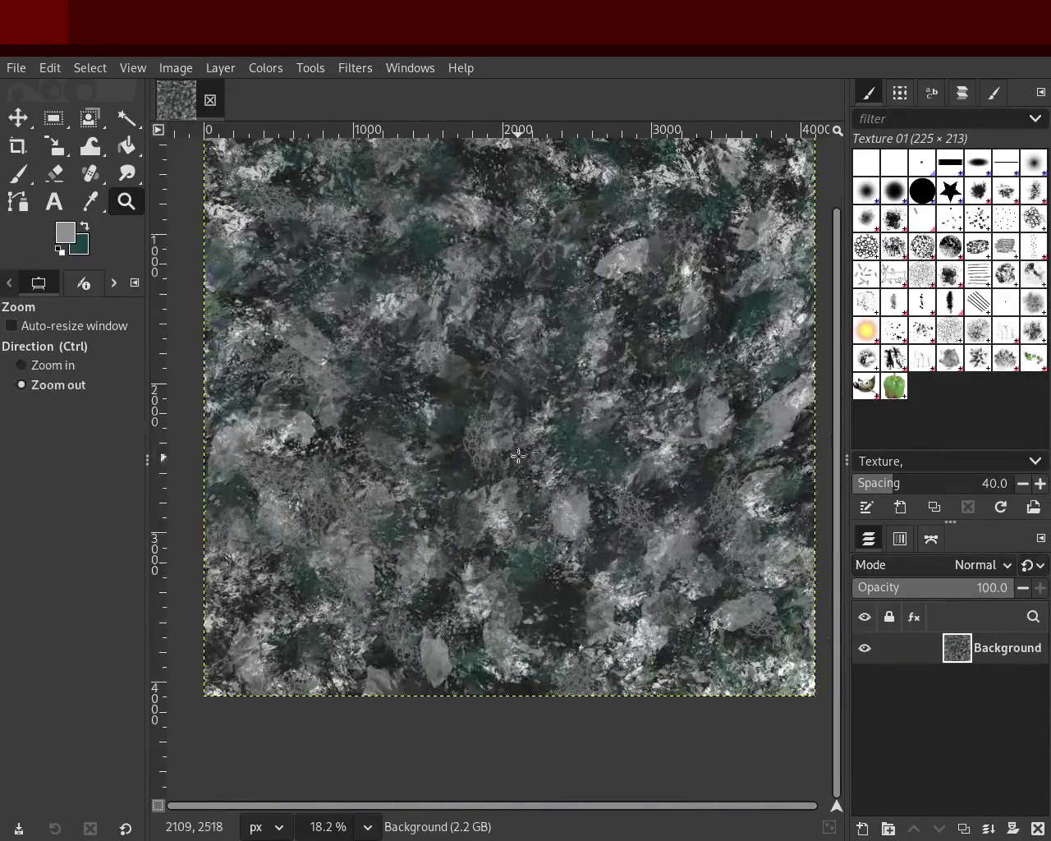
click(512, 402)
ctrl+click(513, 404)
ctrl+click(513, 404)
ctrl+click(513, 404)
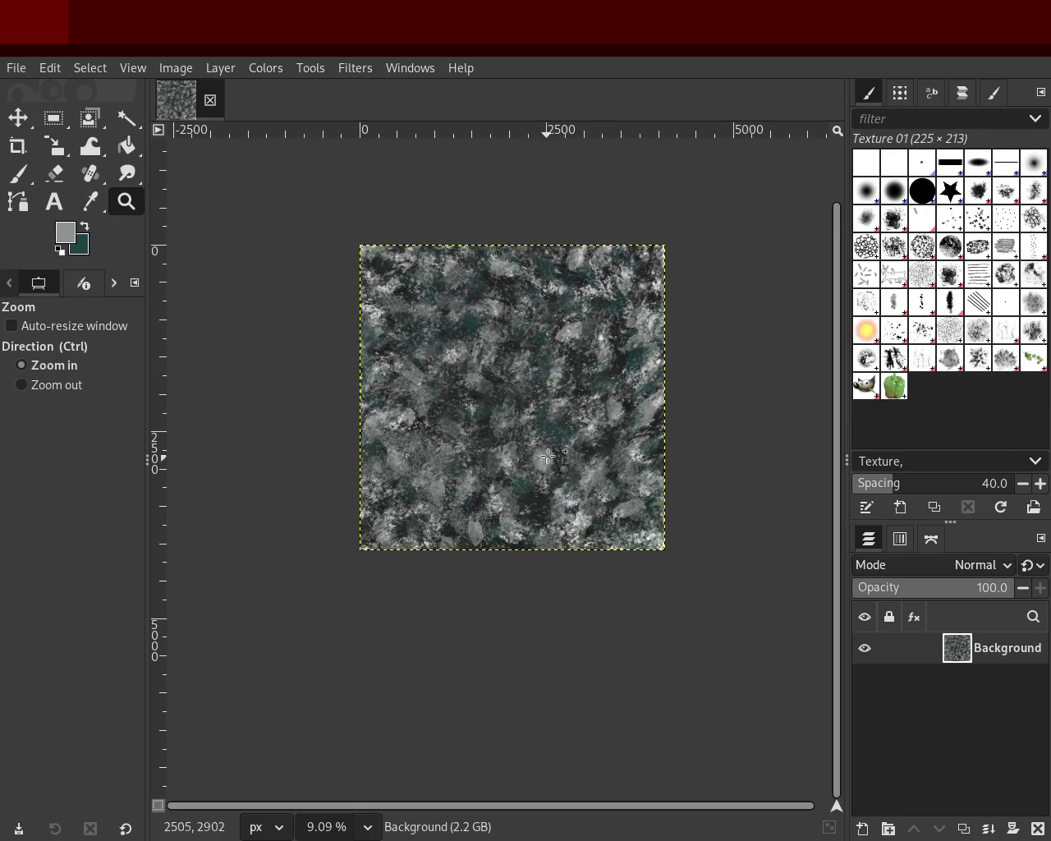
Step: Overwrite the texture file in the terrain_1 folder and move GIMP right to reveal Blender
drag(550, 464, 558, 403)
ctrl+scroll(555, 414, down, 6)
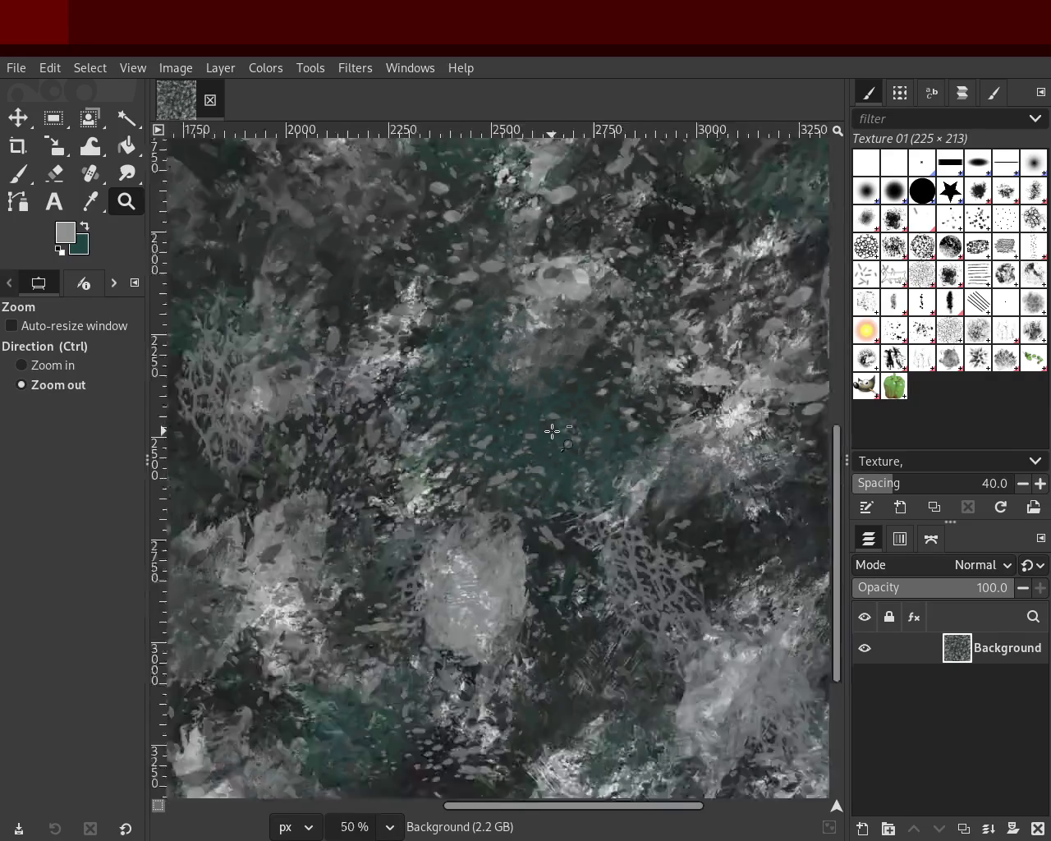
ctrl+scroll(552, 431, down, 2)
ctrl+scroll(551, 431, up, 1)
ctrl+scroll(551, 431, up, 2)
ctrl+scroll(552, 431, down, 1)
ctrl+scroll(551, 431, down, 1)
ctrl+scroll(552, 431, up, 2)
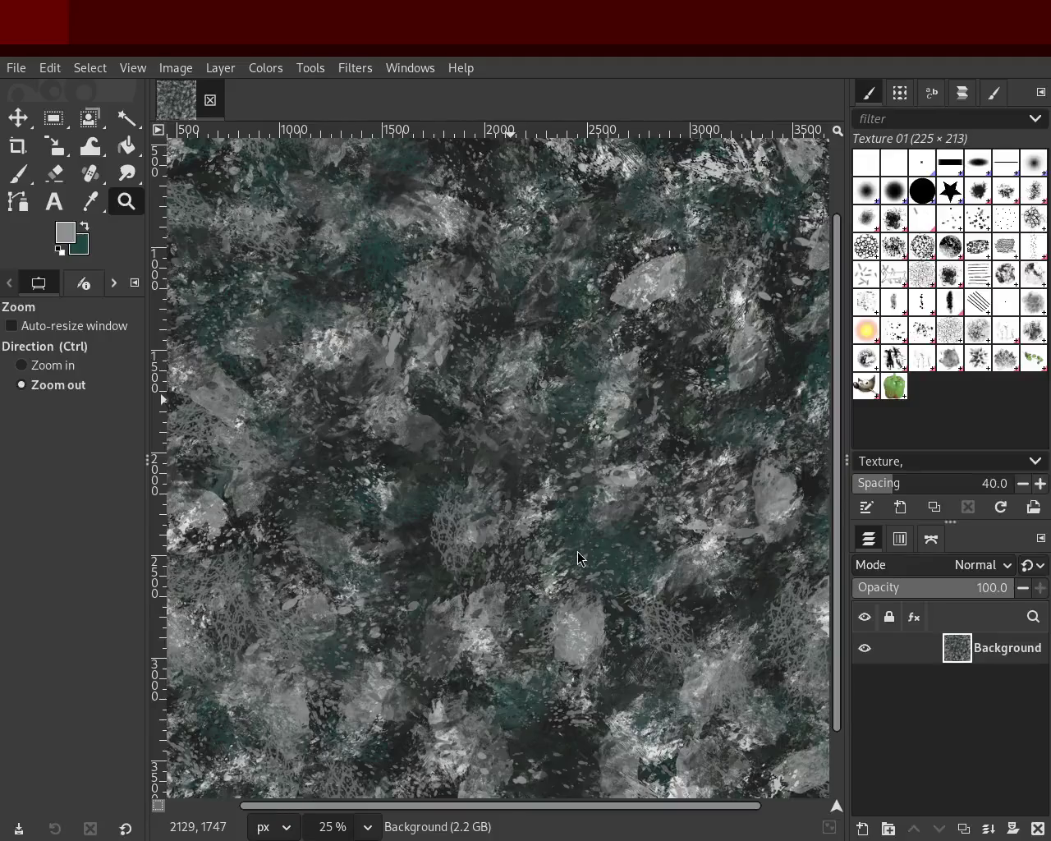
key(ctrl+s)
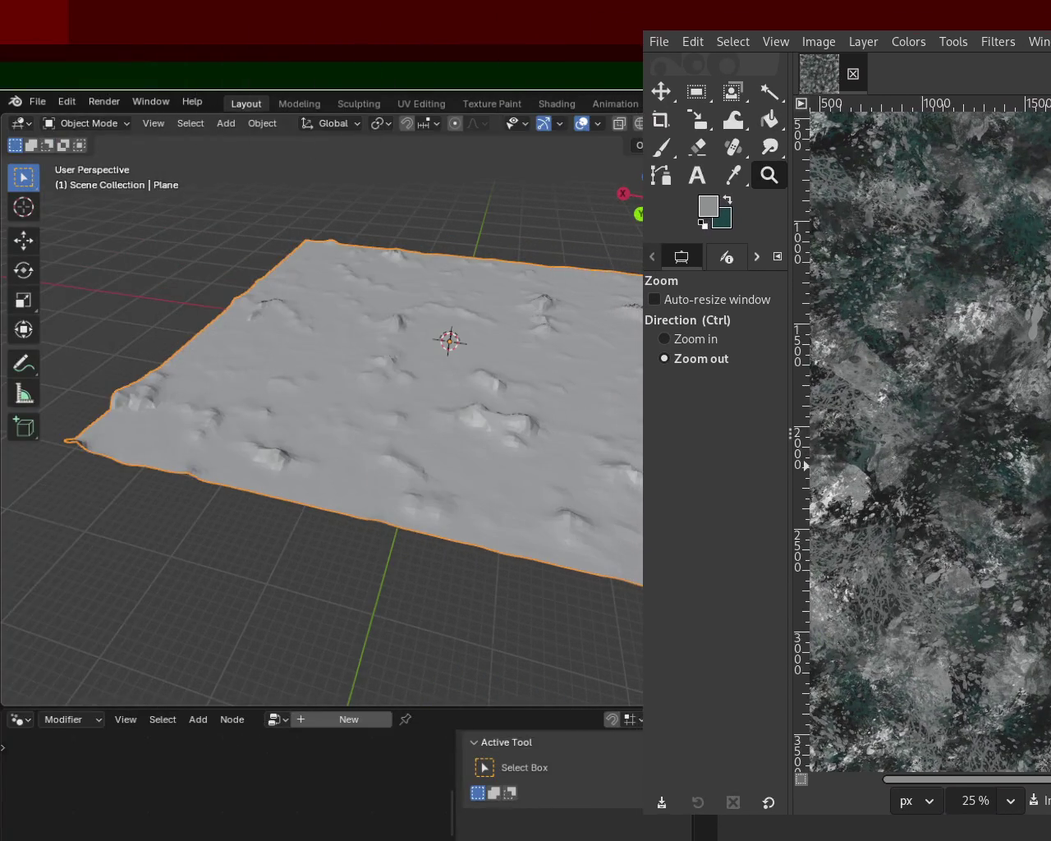
drag(250, 349, 937, 349)
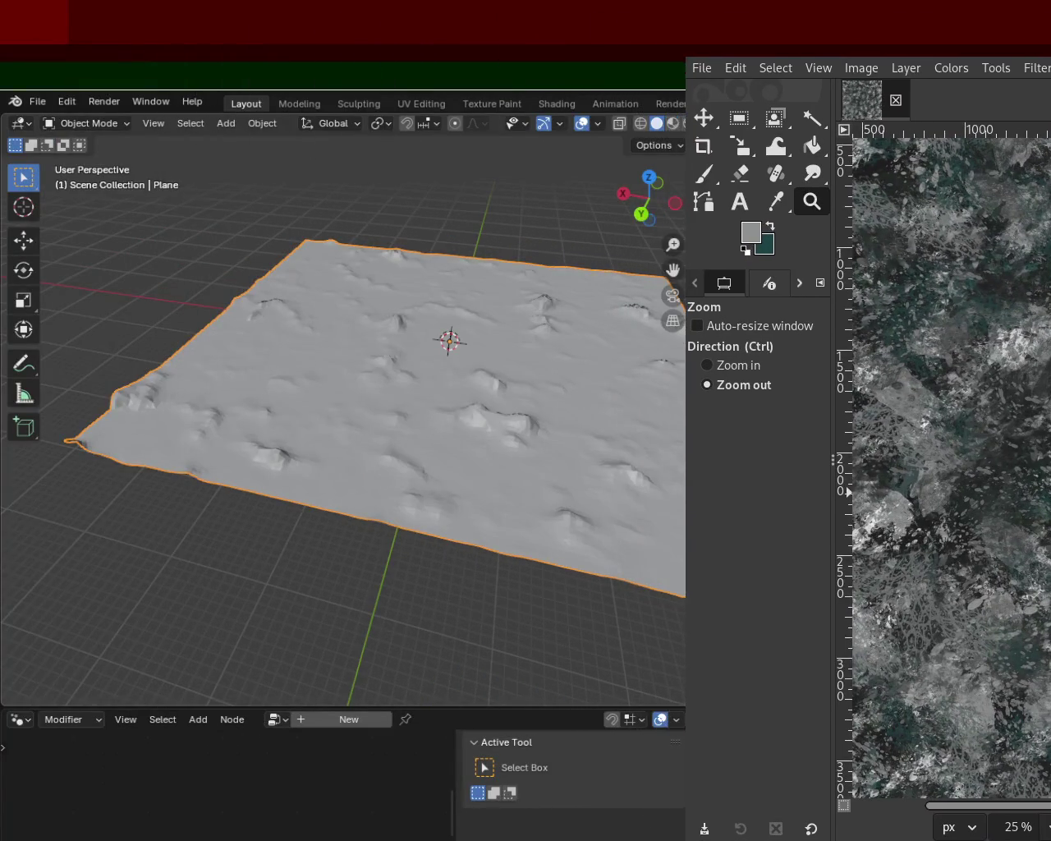
drag(421, 365, 377, 333)
scroll(377, 332, down, 3)
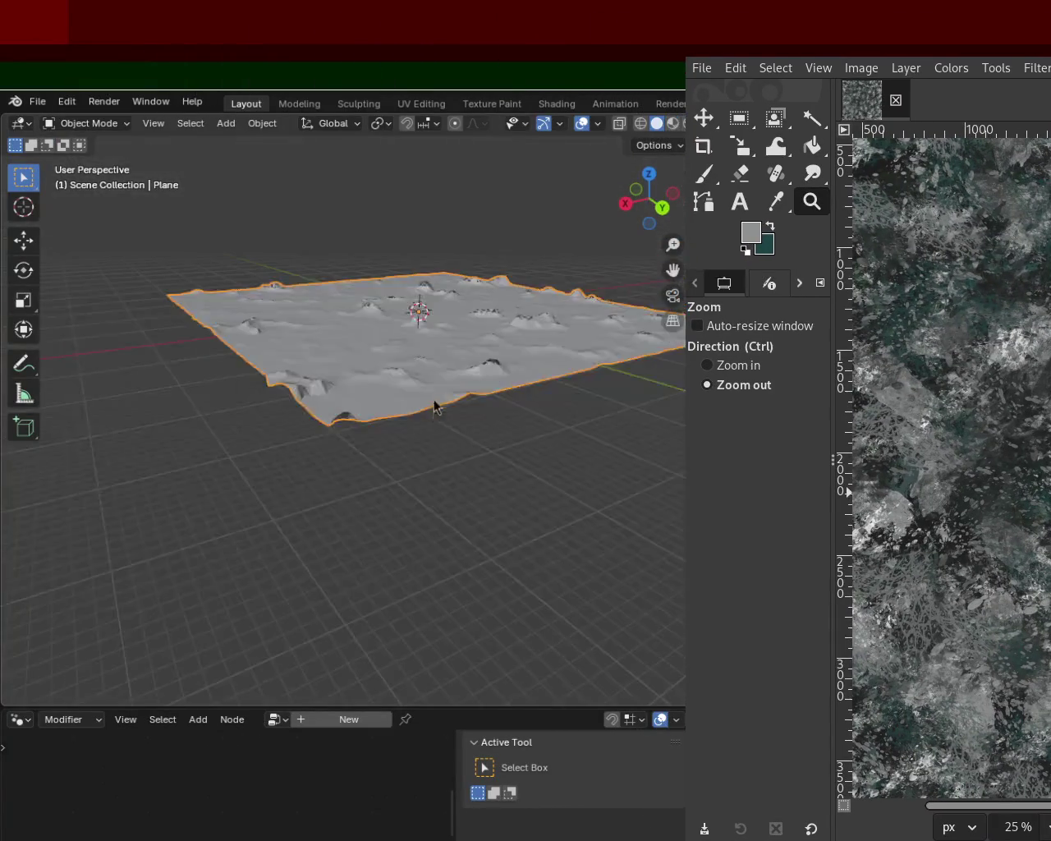
scroll(434, 353, up, 5)
drag(460, 276, 326, 408)
scroll(246, 402, up, 2)
scroll(179, 394, down, 3)
mouse_move(233, 388)
mouse_down()
mouse_move(142, 388)
mouse_move(229, 409)
mouse_up()
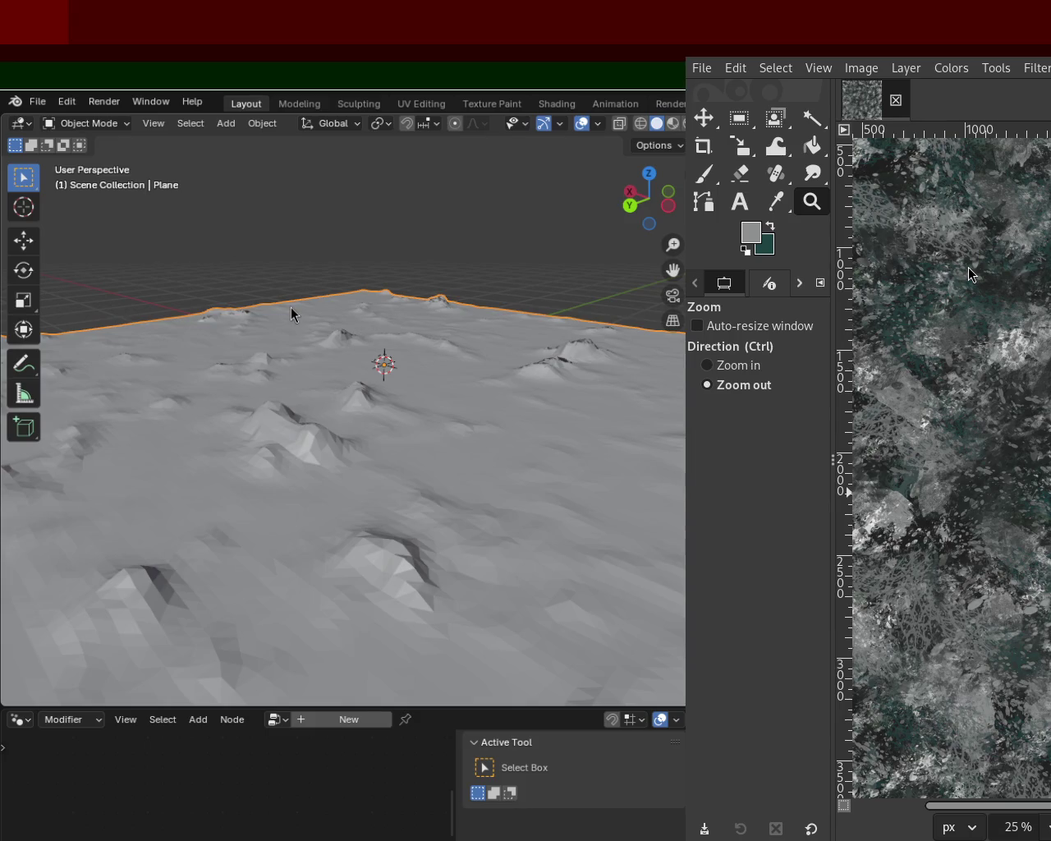
mouse_move(379, 462)
mouse_down()
mouse_move(251, 429)
mouse_move(234, 442)
mouse_move(387, 479)
mouse_move(386, 440)
mouse_move(352, 415)
mouse_move(301, 412)
mouse_move(364, 425)
mouse_move(452, 417)
mouse_move(405, 410)
mouse_up()
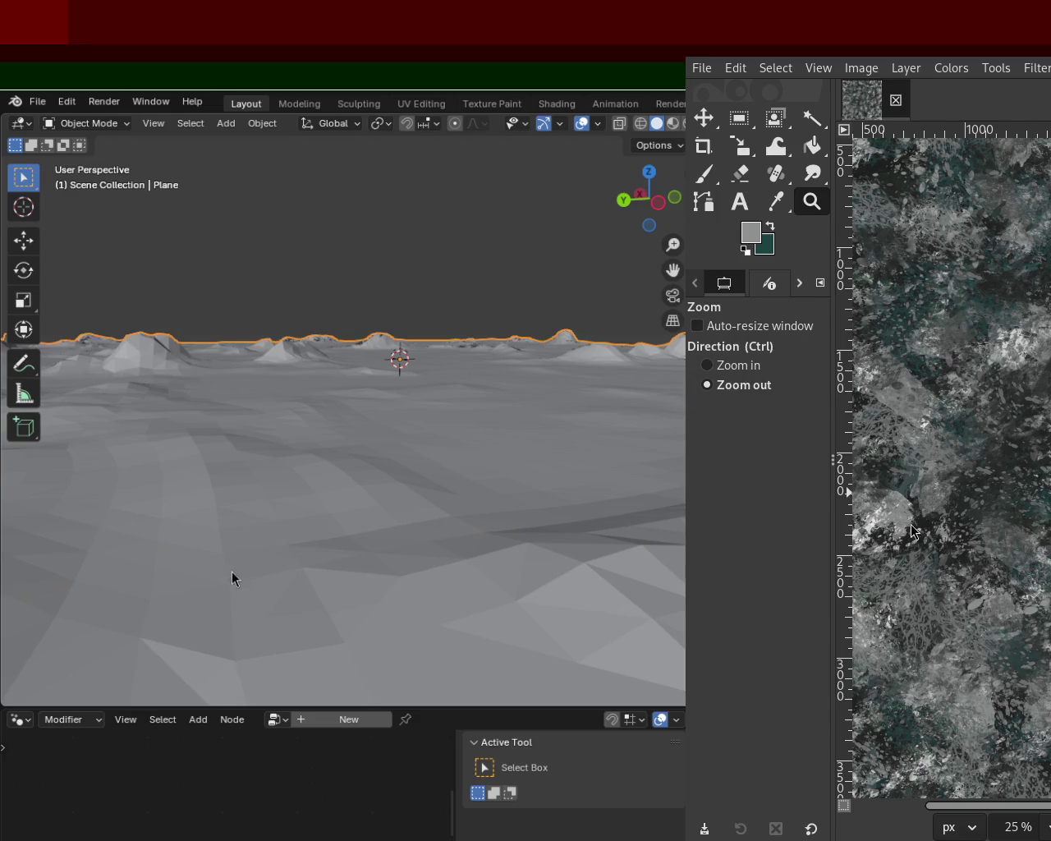
mouse_move(522, 342)
mouse_down()
mouse_move(272, 390)
mouse_move(389, 390)
mouse_move(261, 403)
mouse_move(249, 425)
mouse_move(369, 413)
mouse_move(366, 403)
mouse_move(285, 395)
mouse_move(357, 395)
mouse_move(389, 347)
mouse_move(402, 406)
mouse_move(440, 448)
mouse_move(417, 387)
mouse_move(291, 427)
mouse_move(448, 364)
mouse_move(472, 376)
mouse_move(364, 382)
mouse_move(481, 385)
mouse_up()
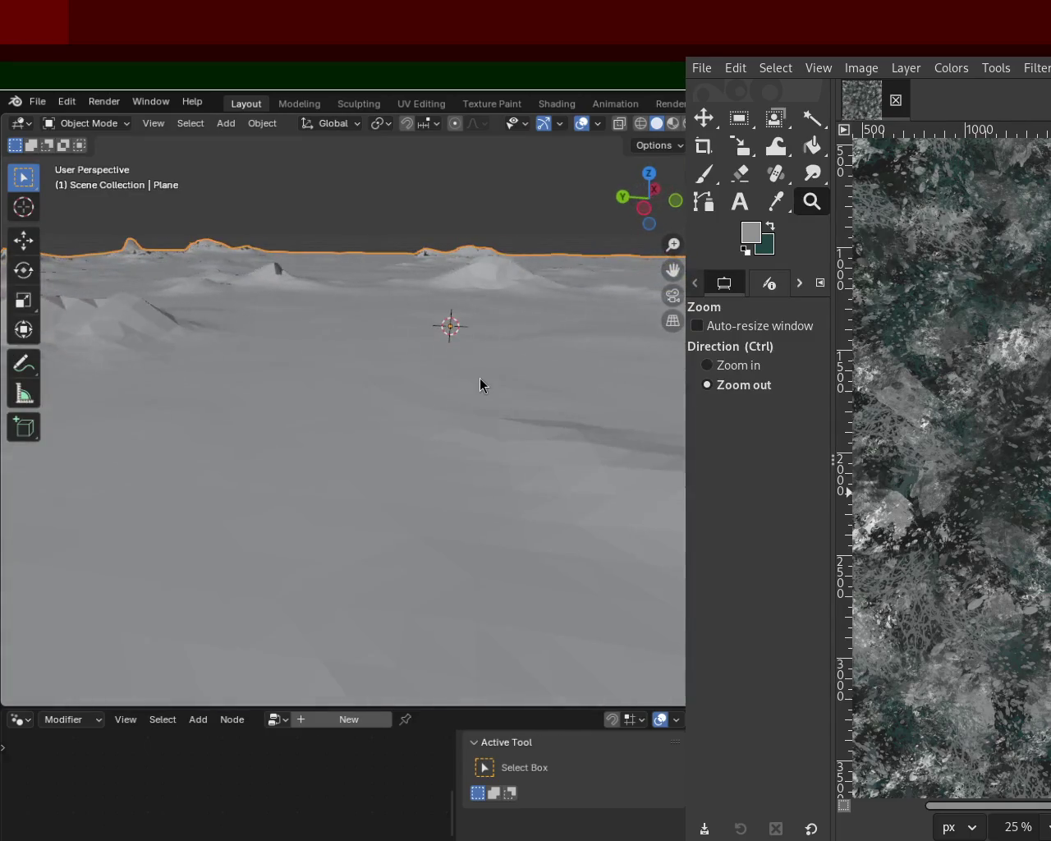
mouse_move(375, 287)
mouse_down()
mouse_move(354, 319)
mouse_move(316, 306)
mouse_up()
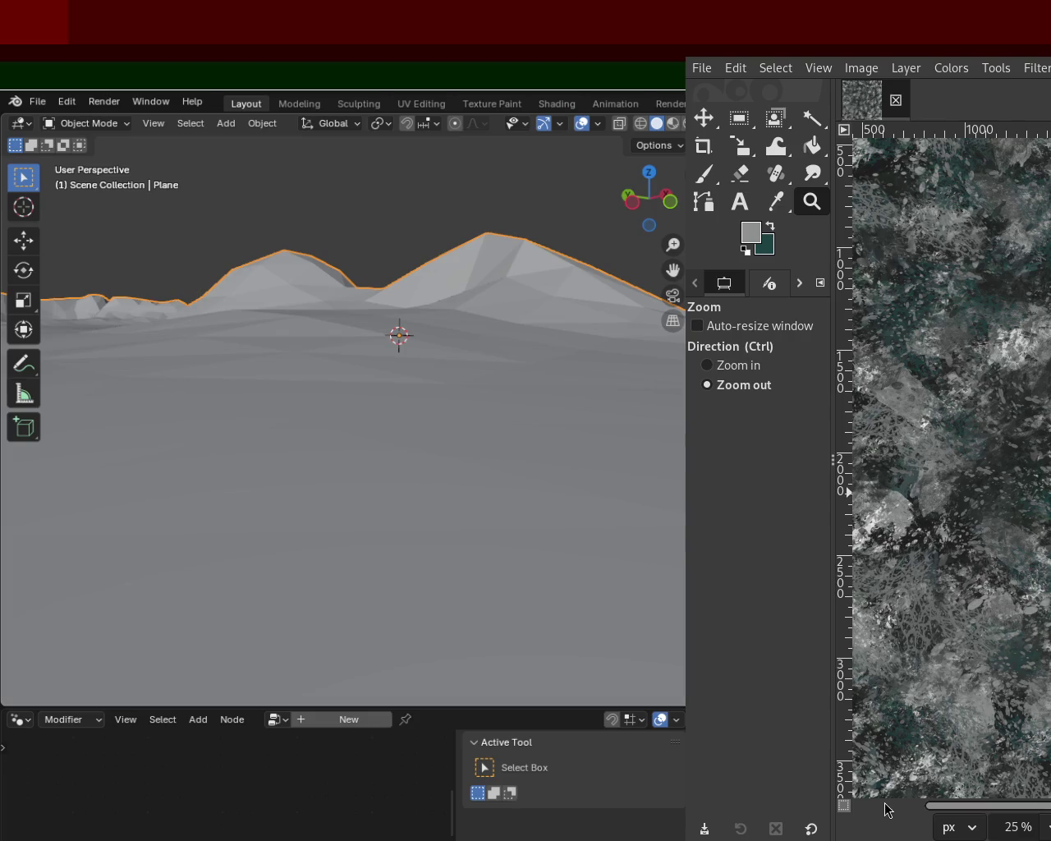
Step: Bring Firefox with the BBC homepage to the front and move its window higher
key(alt+Tab)
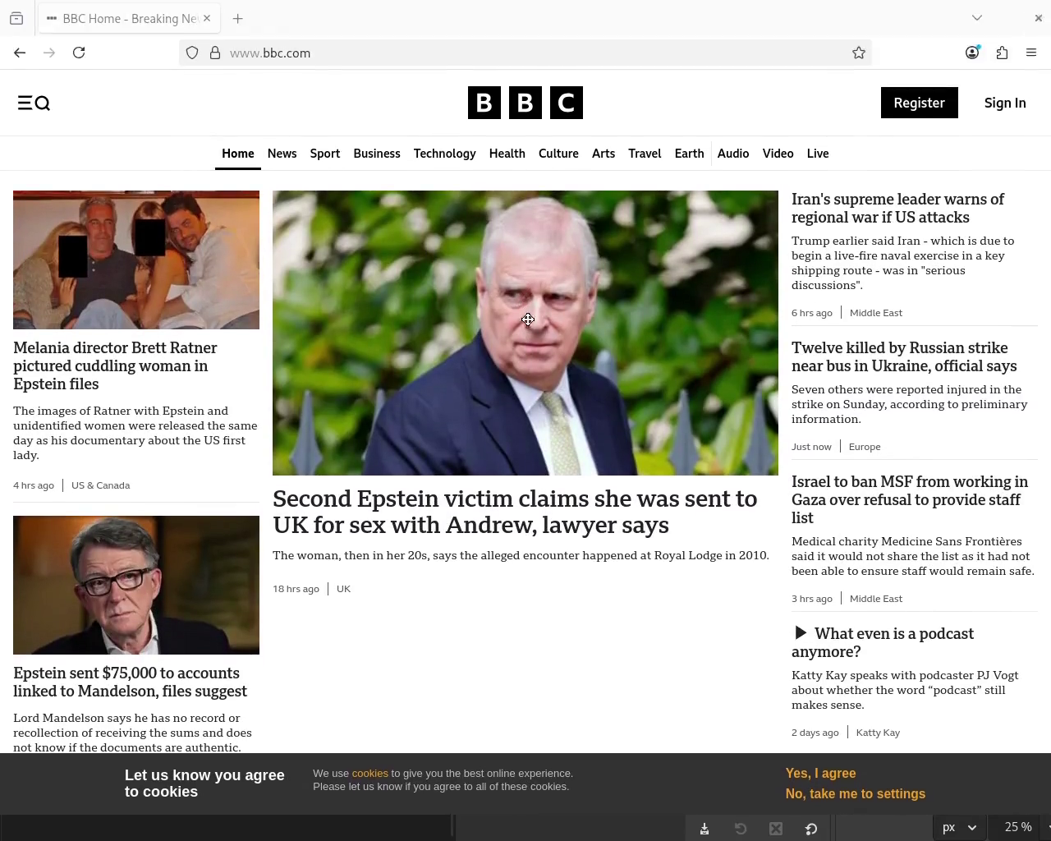
drag(528, 319, 520, 260)
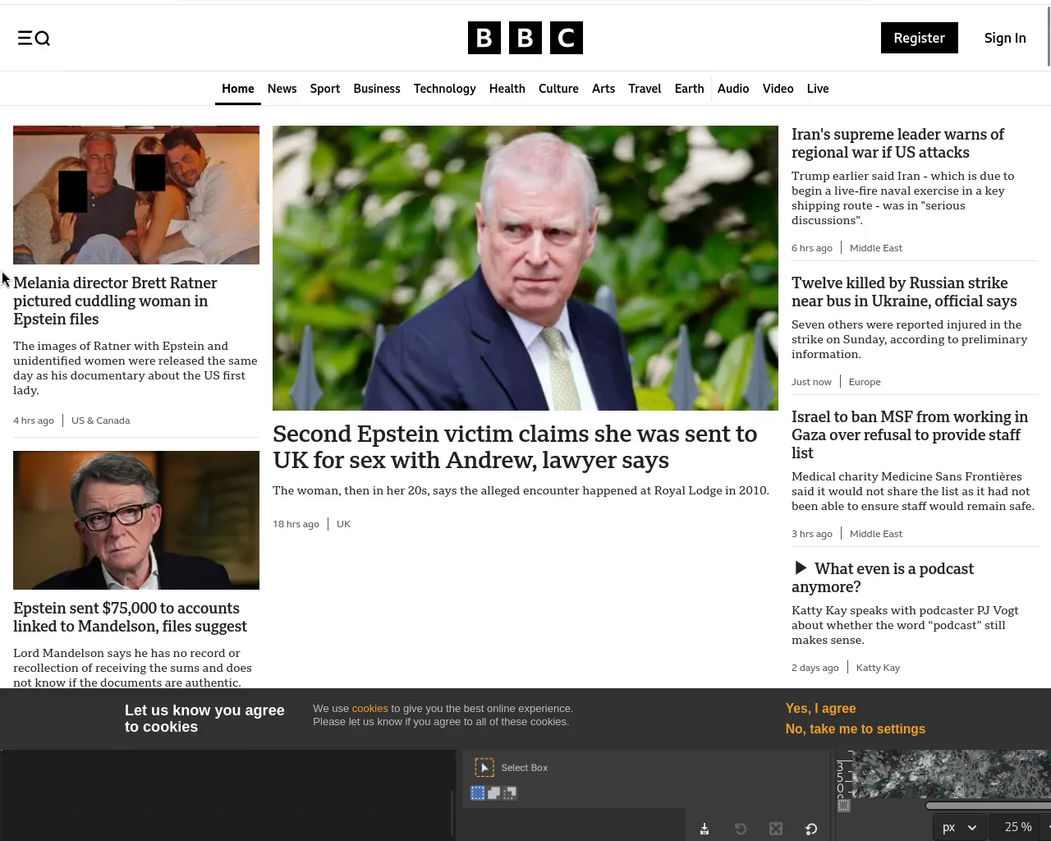
Step: Select the Ratner headline and summary on the BBC page, then clear the selection
drag(3, 279, 164, 383)
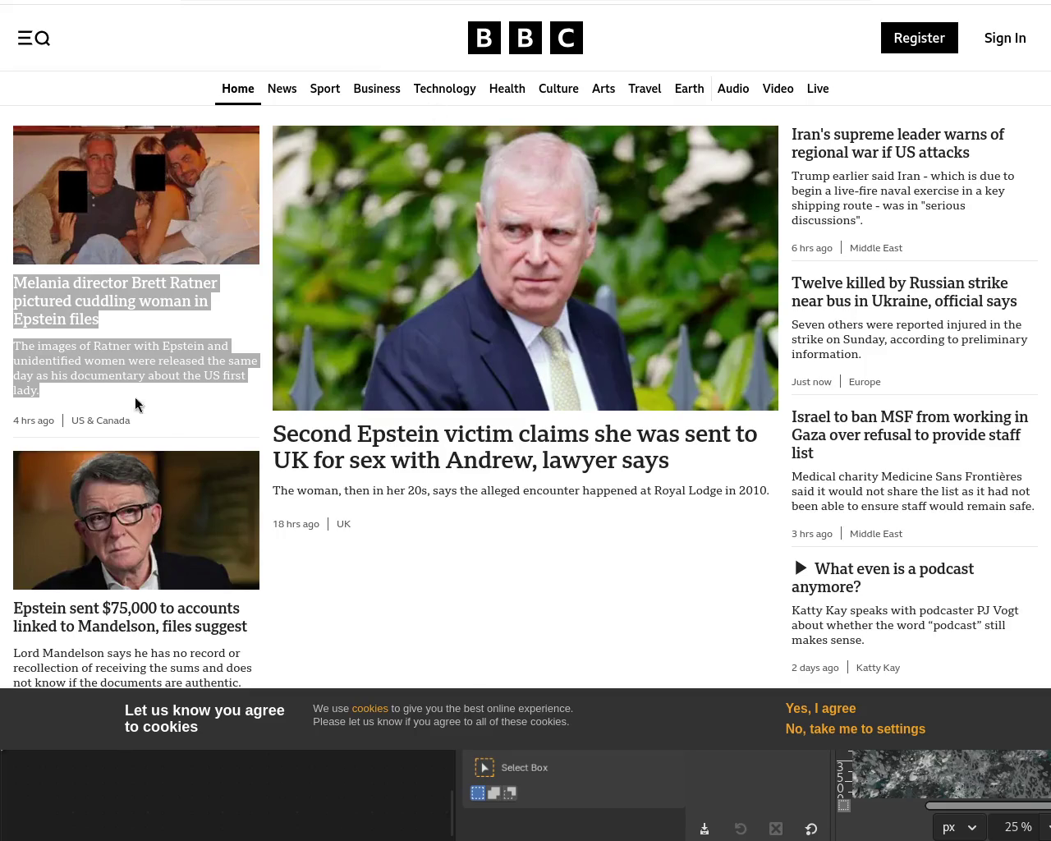
click(3, 320)
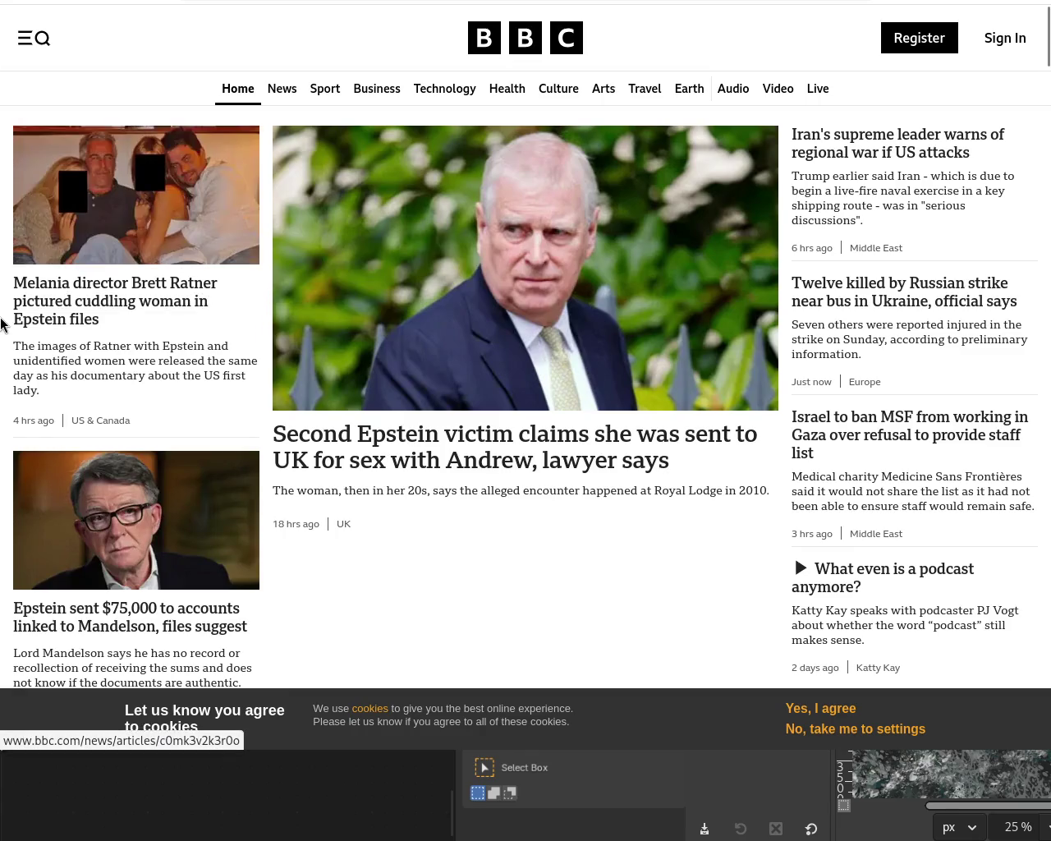
Step: Select the Epstein files headline text on the BBC page
drag(1, 326, 99, 322)
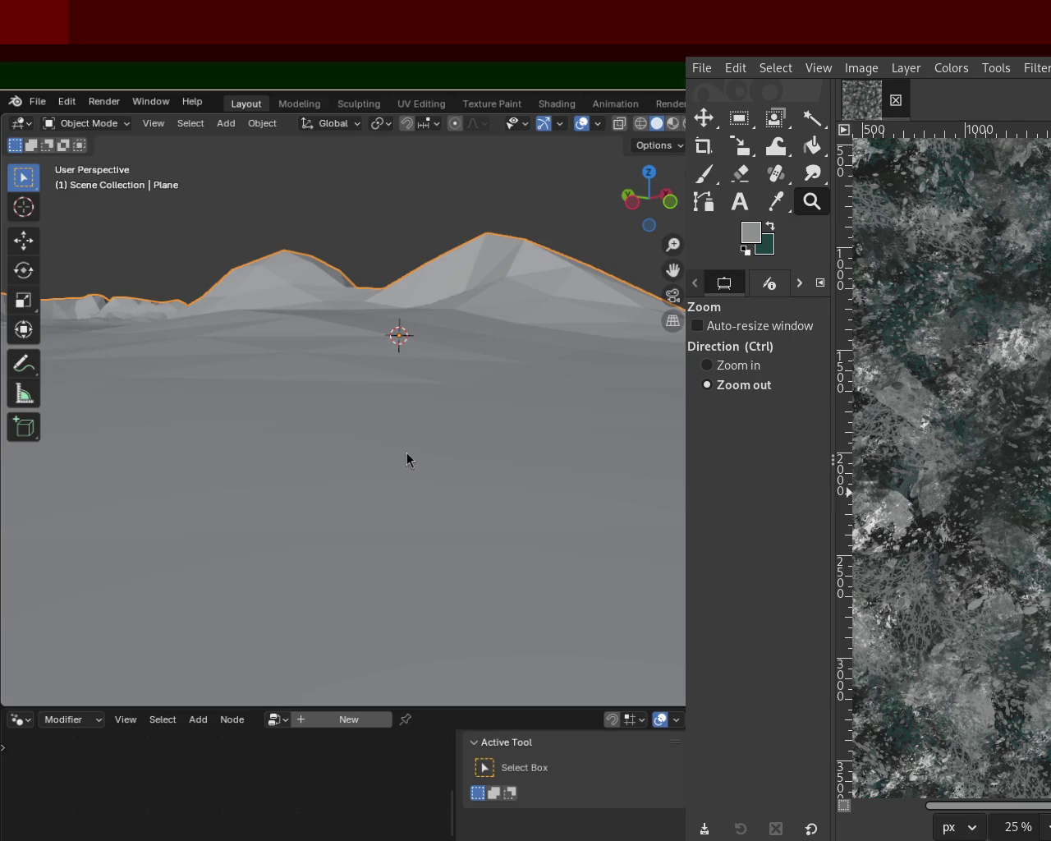
Step: Drag the GIMP window over Blender so its brushes and layers docks are visible
drag(938, 277, 400, 438)
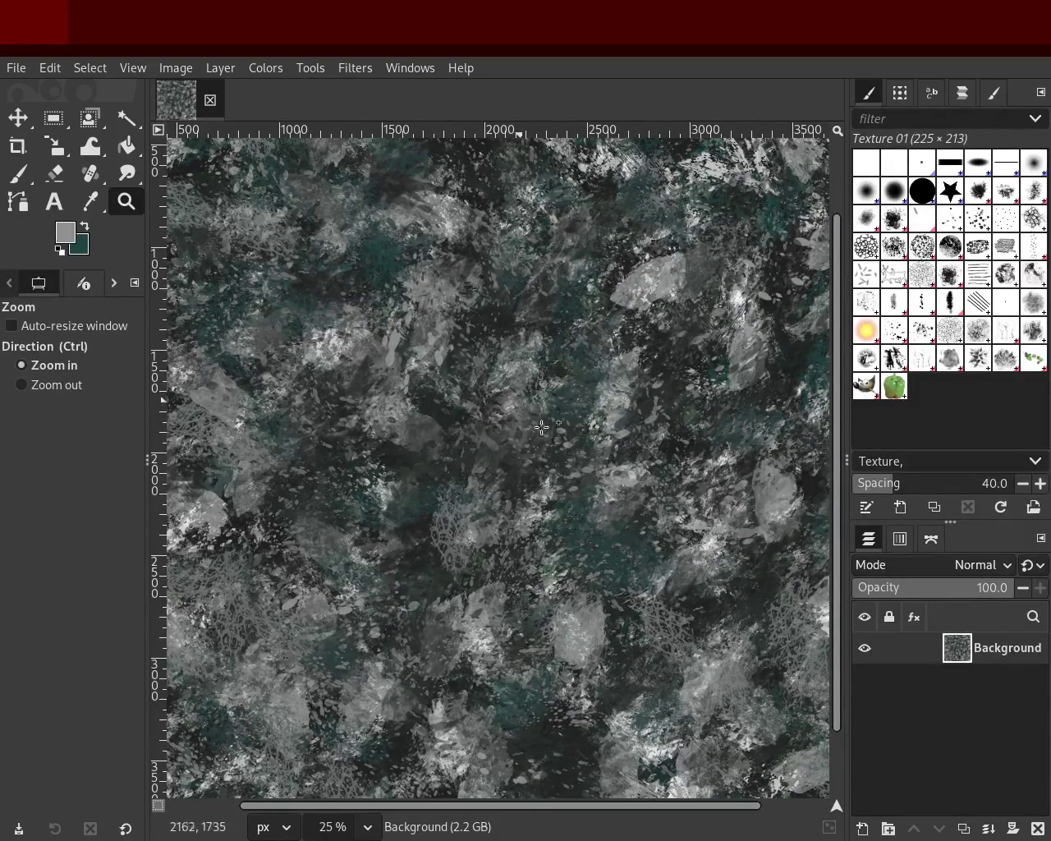
Step: Zoom into an area of the rock texture, then fit the whole image in the window
drag(514, 395, 568, 514)
scroll(557, 418, down, 1)
scroll(559, 419, down, 3)
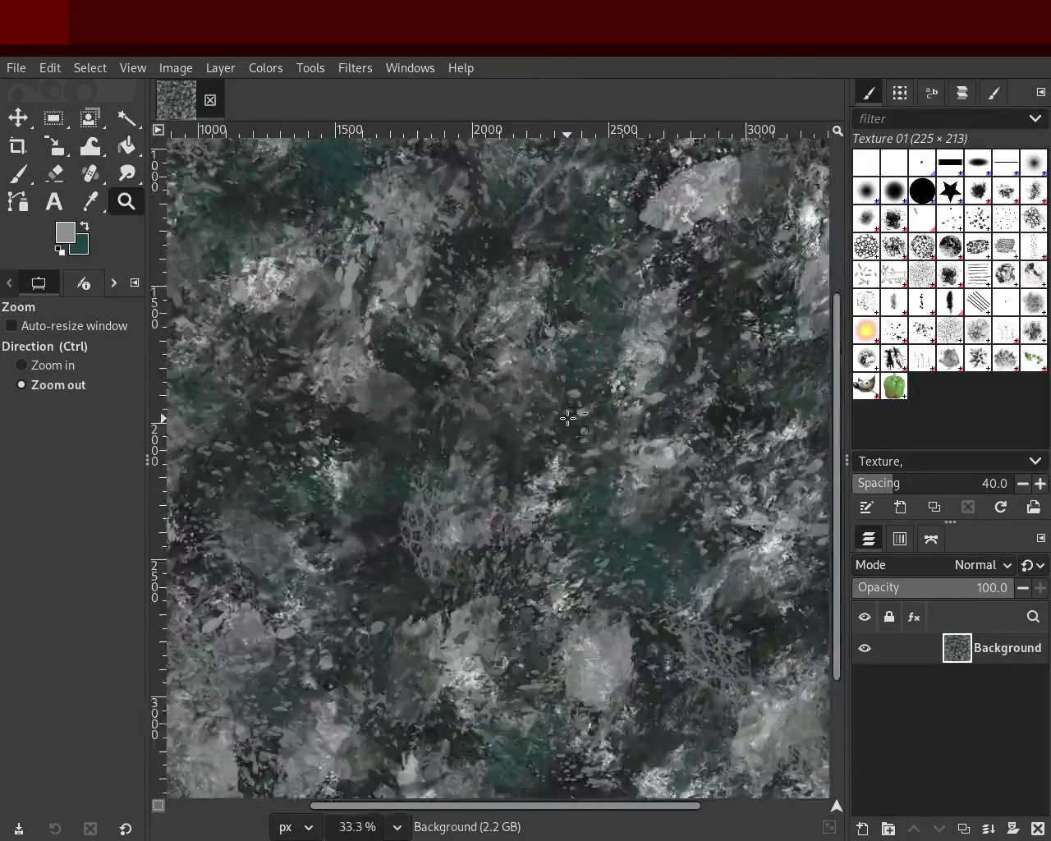
scroll(562, 418, down, 3)
scroll(566, 419, down, 2)
key(ctrl+shift+j)
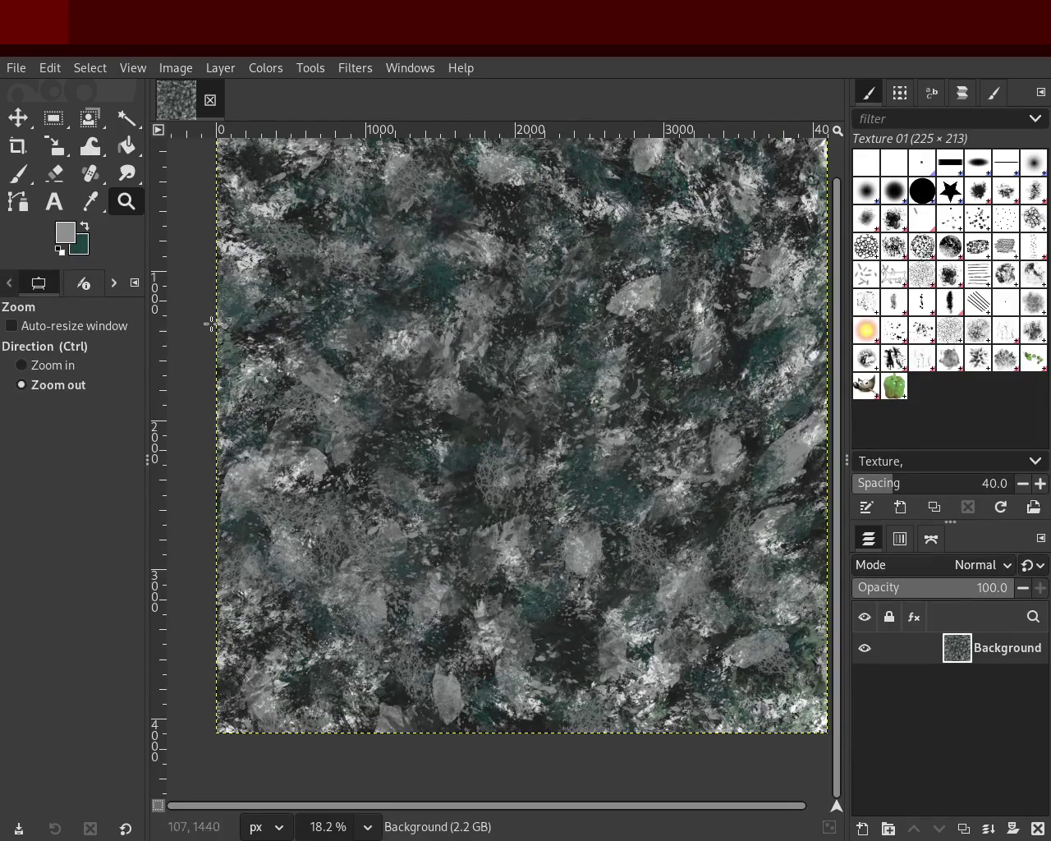
Step: Zoom in and out around the texture's right edge, settling at 33.3%
ctrl+click(385, 423)
click(386, 423)
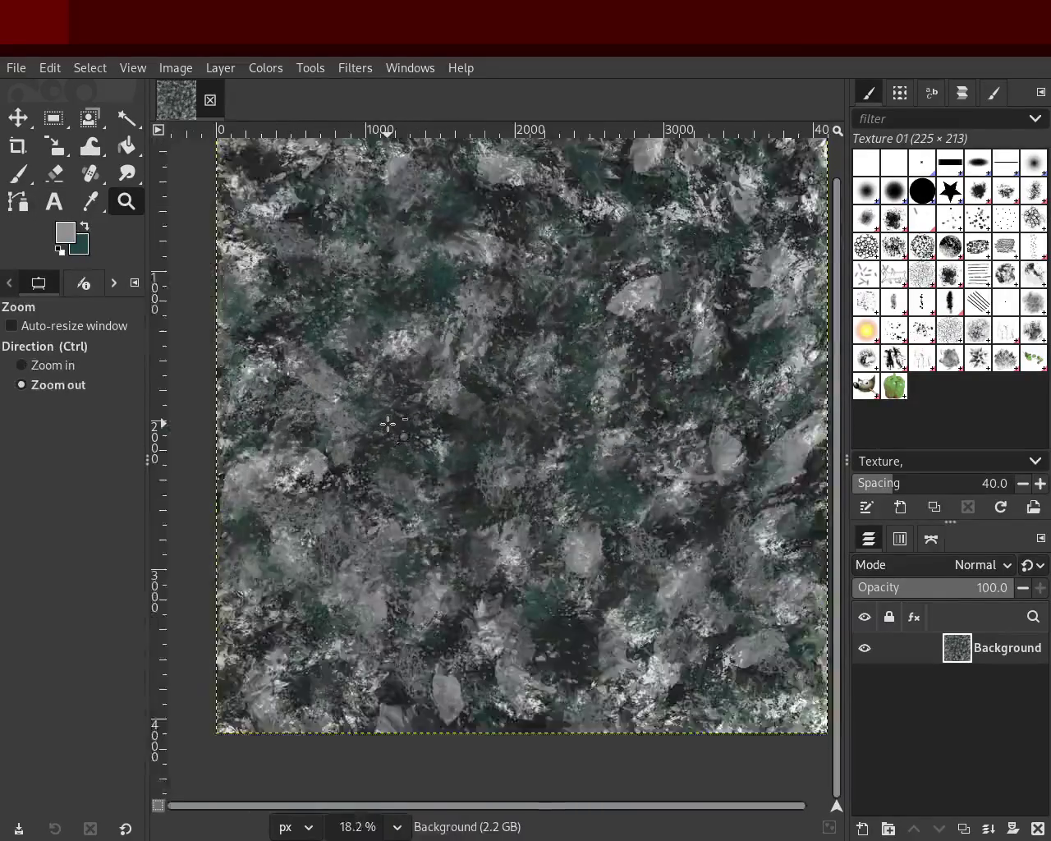
triple_click(386, 424)
ctrl+click(526, 408)
ctrl+click(525, 408)
click(526, 408)
click(492, 406)
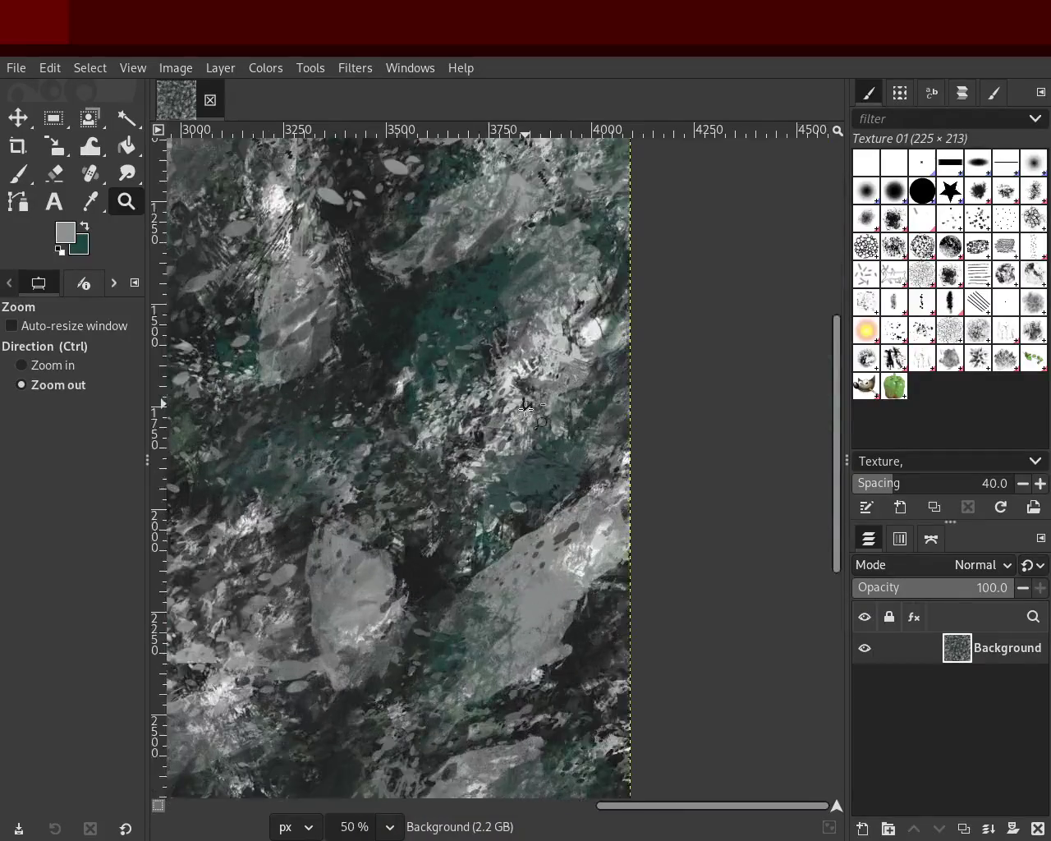
ctrl+click(460, 405)
ctrl+click(459, 405)
ctrl+click(453, 404)
triple_click(453, 404)
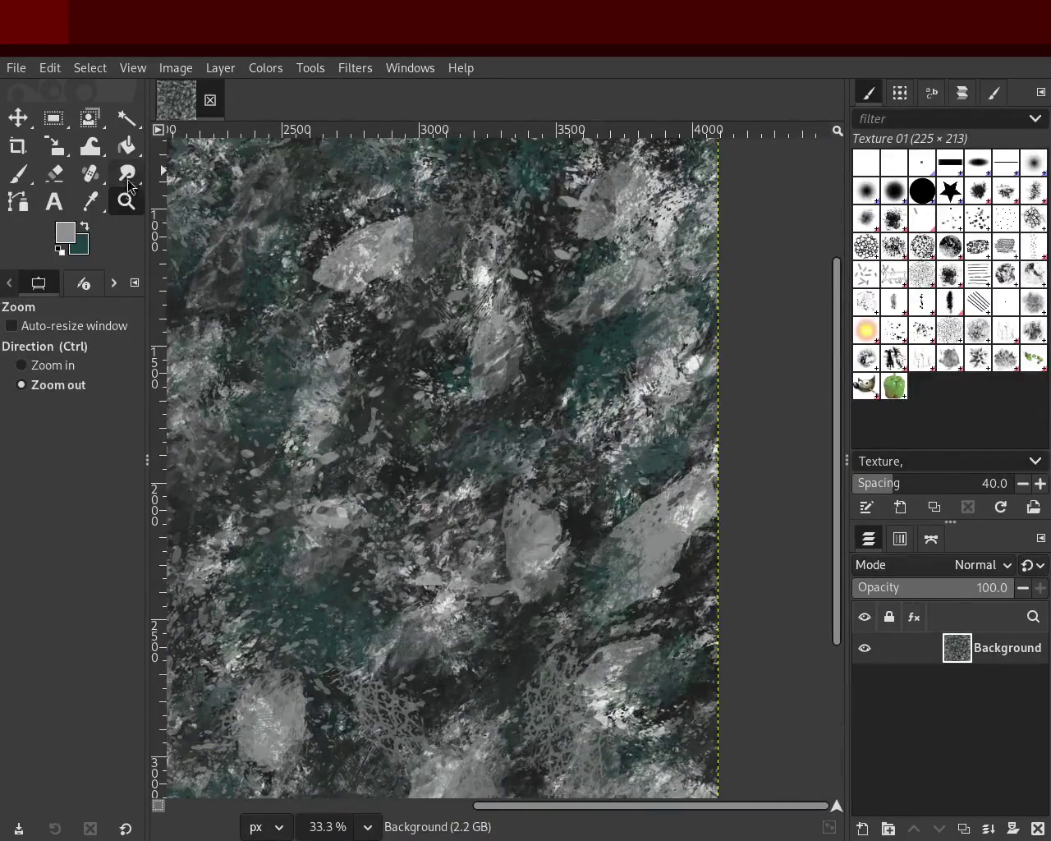
Step: Pick near-white from the canvas for the Texture 01 paintbrush, test a stroke and undo it
click(22, 175)
ctrl+click(485, 283)
drag(485, 329, 385, 373)
click(369, 591)
key(ctrl+z)
key(ctrl+z)
key(ctrl+z)
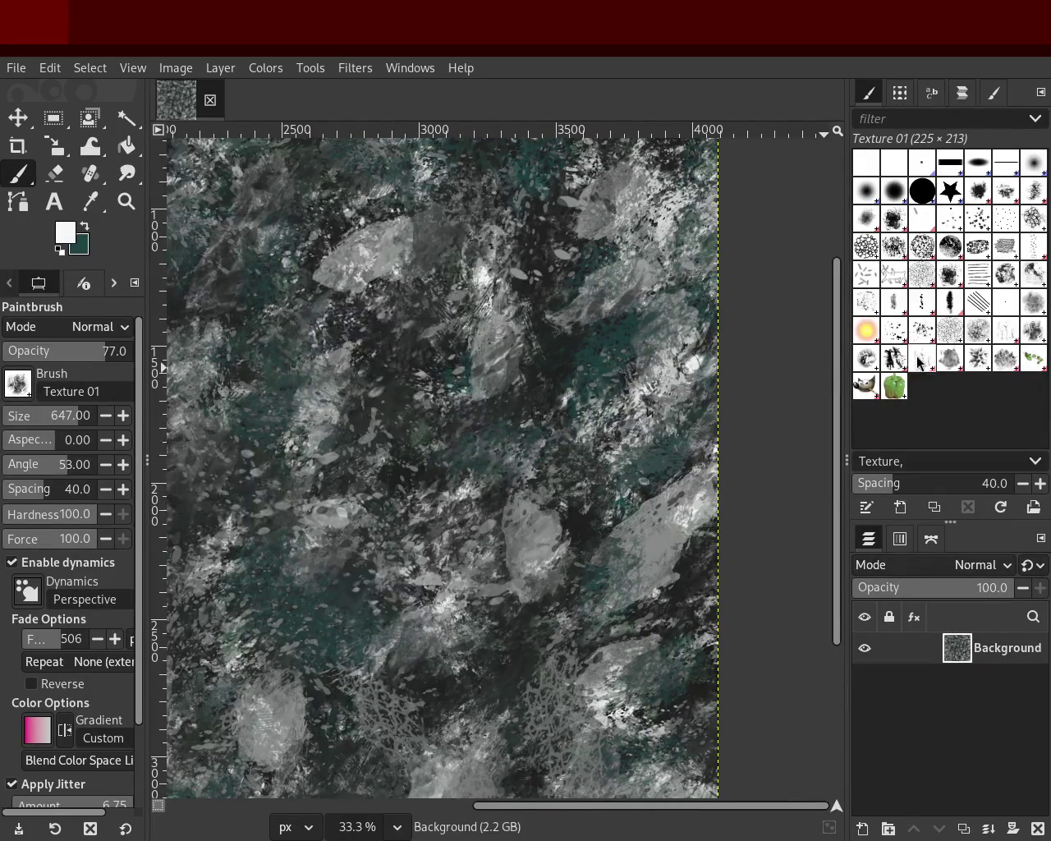
Step: Choose the Texture Hose 01 brush and lower its opacity to 40 after undoing a trial stroke
click(892, 359)
drag(558, 366, 444, 460)
key(ctrl+z)
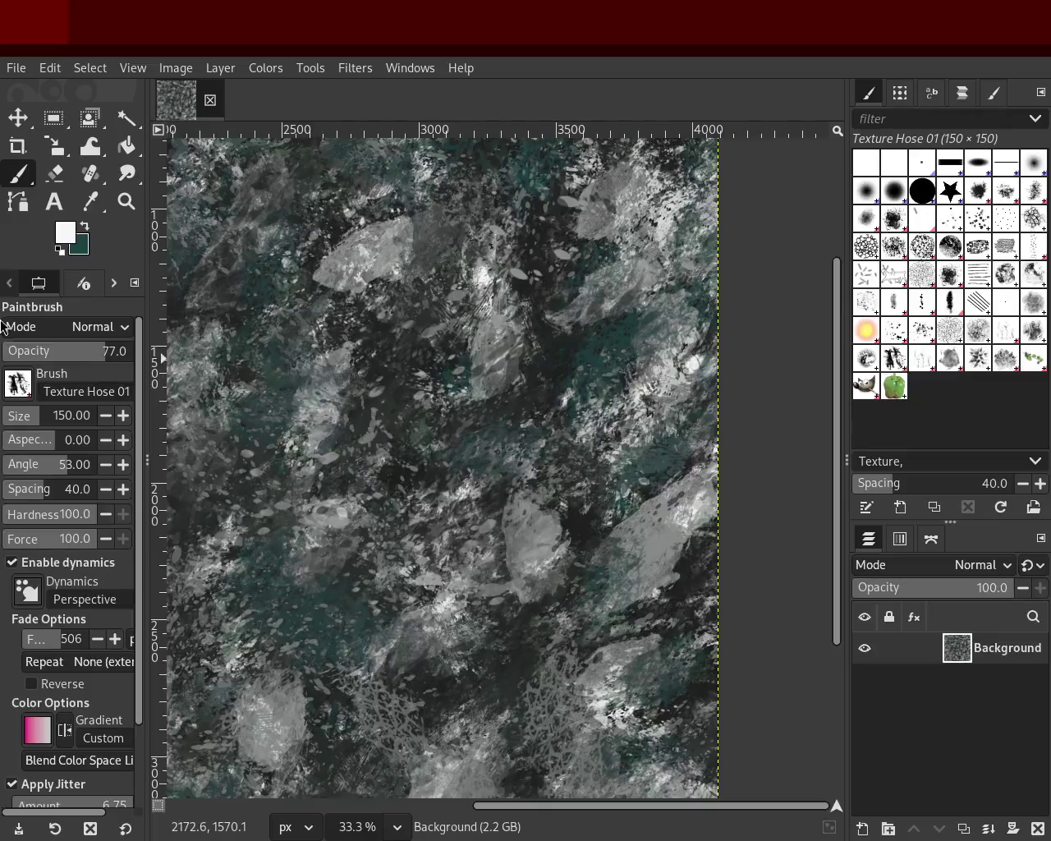
click(56, 352)
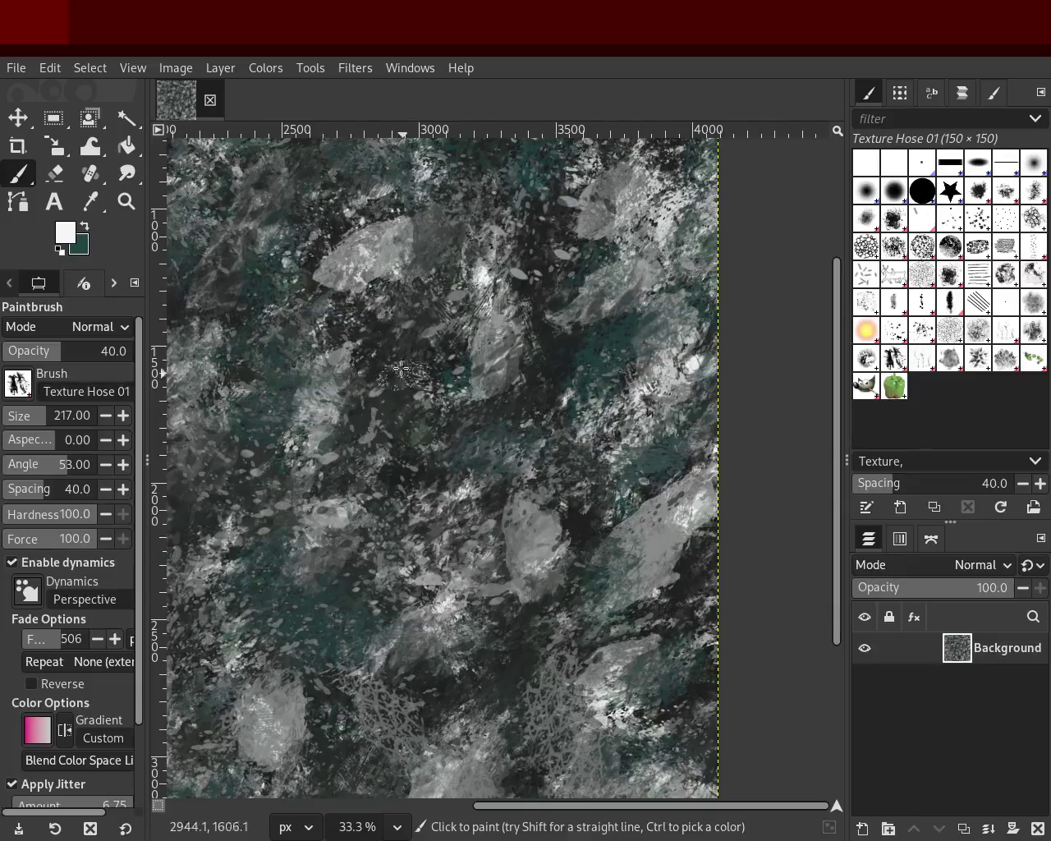
Step: Paint light Texture Hose 01 dabs across the lower part of the texture
click(127, 201)
scroll(486, 343, up, 1)
scroll(477, 349, down, 3)
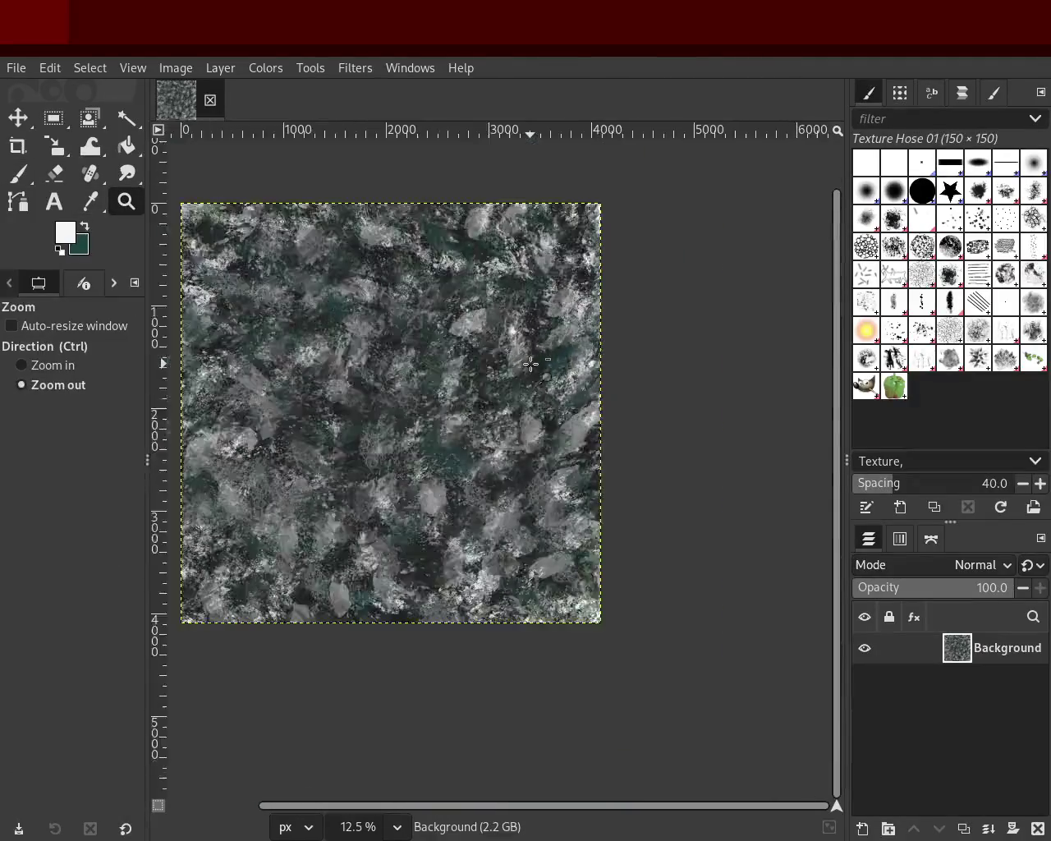
scroll(460, 361, down, 2)
scroll(450, 367, up, 2)
scroll(451, 378, up, 1)
scroll(509, 316, down, 1)
scroll(471, 308, up, 1)
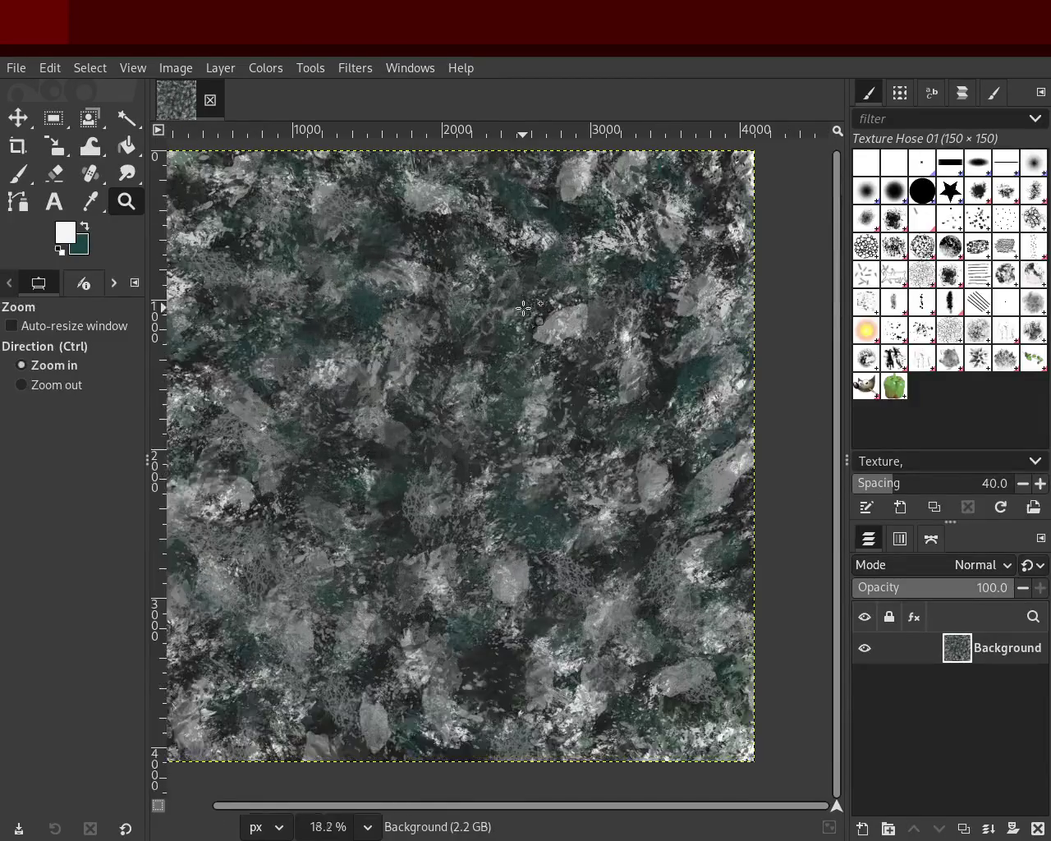
click(20, 176)
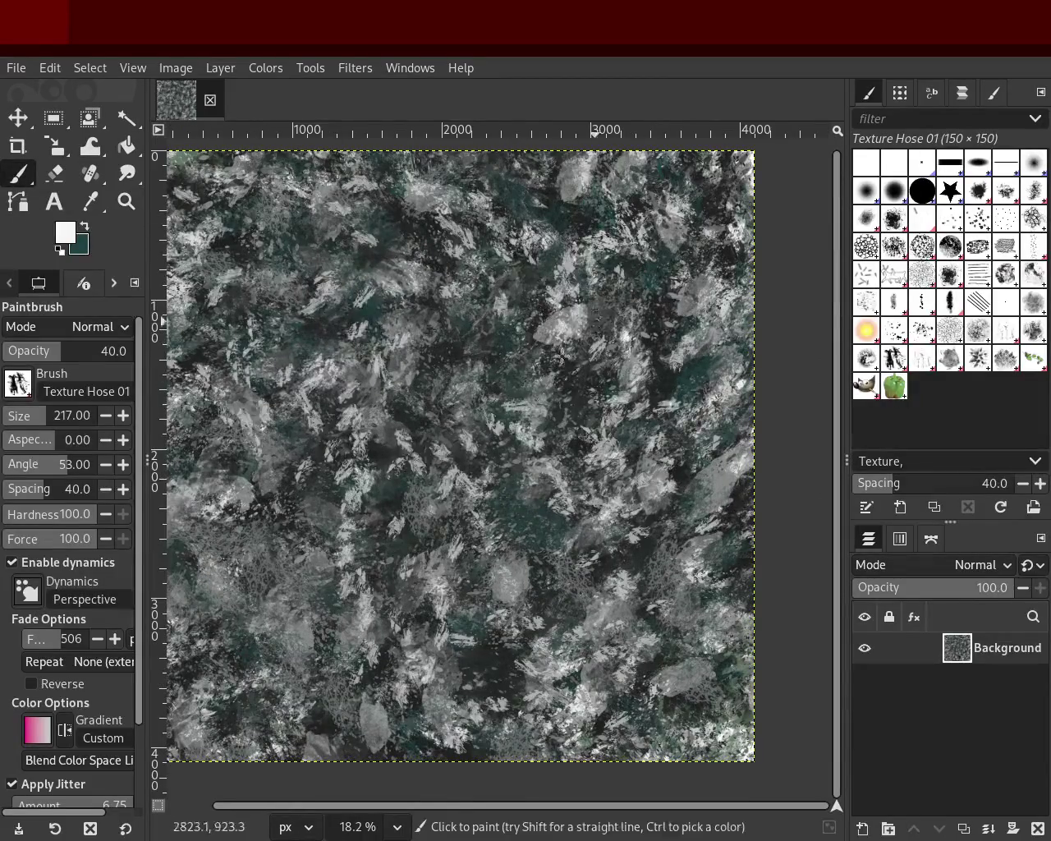
mouse_move(394, 575)
mouse_down()
mouse_move(446, 620)
mouse_move(348, 457)
mouse_move(525, 212)
mouse_move(490, 674)
mouse_move(616, 488)
mouse_move(276, 566)
mouse_move(493, 497)
mouse_move(377, 225)
mouse_move(644, 499)
mouse_up()
Step: Pick a dark grey and paint dark hose dabs at 68 opacity over the texture
ctrl+click(664, 375)
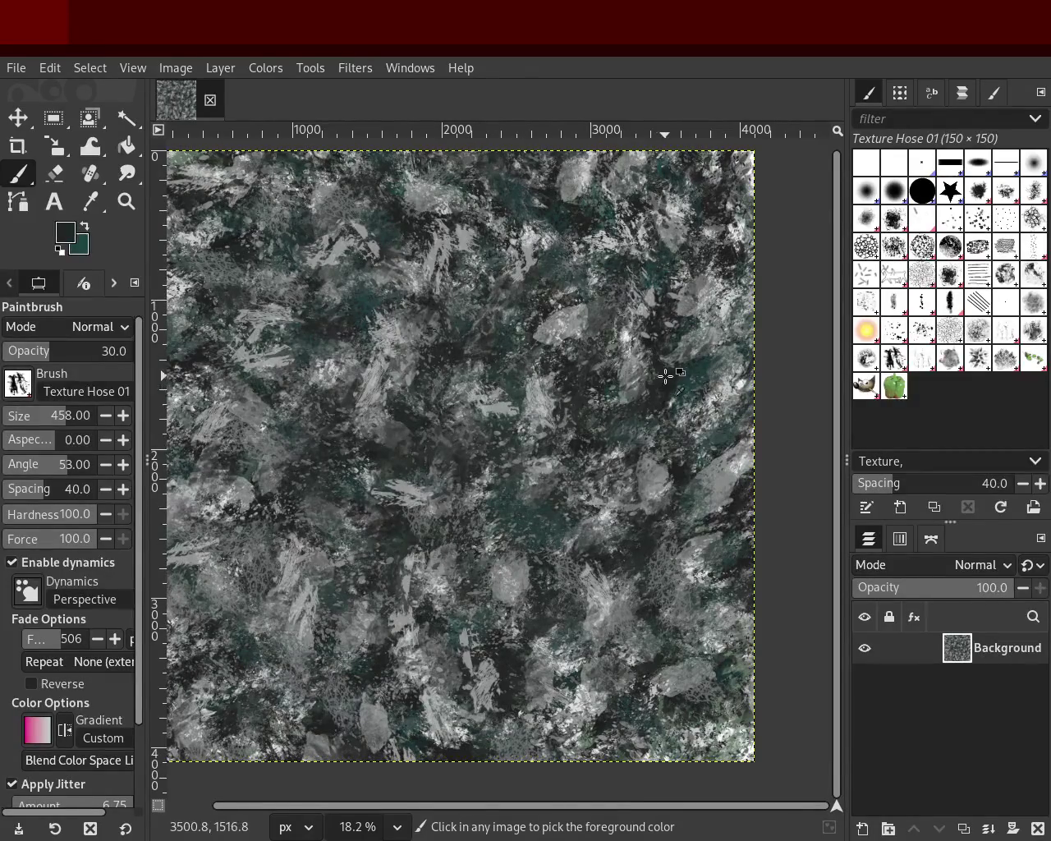
click(450, 245)
click(90, 355)
mouse_move(345, 288)
mouse_down()
mouse_move(194, 617)
mouse_move(243, 328)
mouse_move(304, 305)
mouse_move(409, 552)
mouse_move(574, 263)
mouse_up()
key(ctrl+z)
mouse_move(460, 714)
mouse_down()
mouse_move(180, 381)
mouse_move(505, 385)
mouse_move(673, 616)
mouse_move(667, 333)
mouse_move(359, 225)
mouse_move(409, 724)
mouse_move(591, 617)
mouse_move(779, 615)
mouse_move(560, 692)
mouse_up()
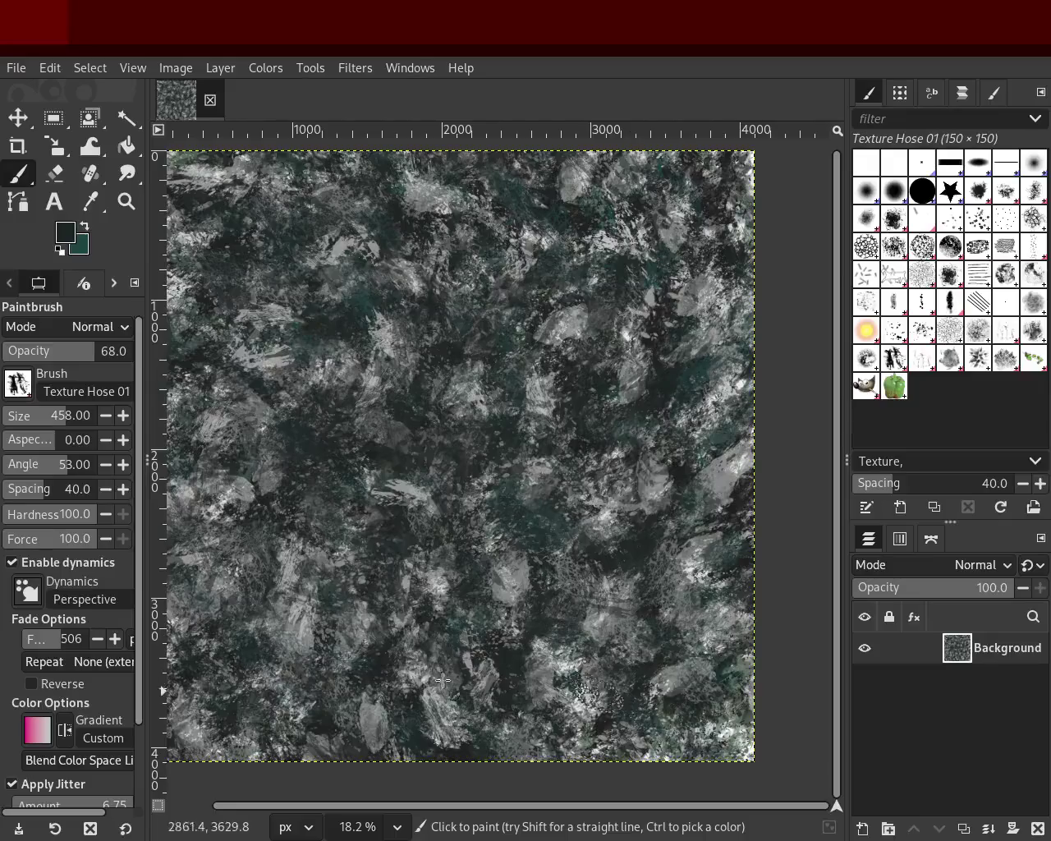
drag(160, 509, 168, 509)
mouse_move(551, 181)
mouse_down()
mouse_move(759, 472)
mouse_move(751, 226)
mouse_move(727, 386)
mouse_move(515, 665)
mouse_move(271, 599)
mouse_move(599, 554)
mouse_move(739, 587)
mouse_move(658, 742)
mouse_up()
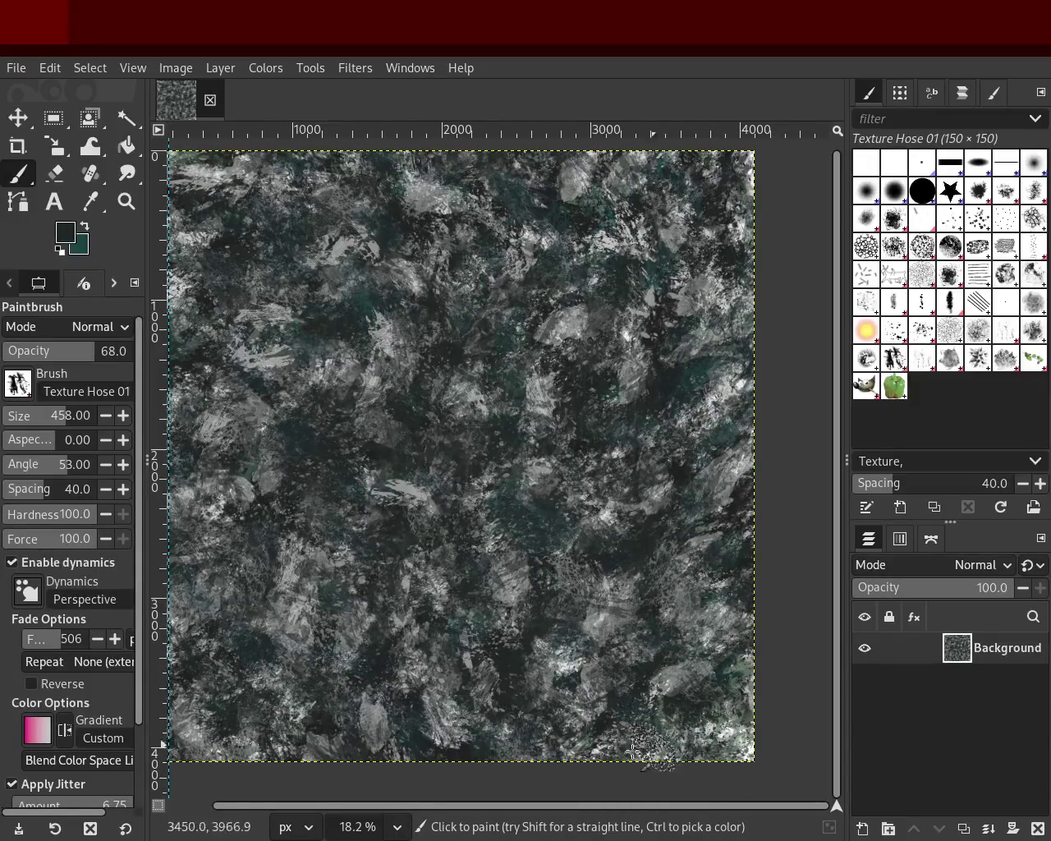
Step: Zoom in to inspect the texture detail and select the Splats 02 brush
click(127, 201)
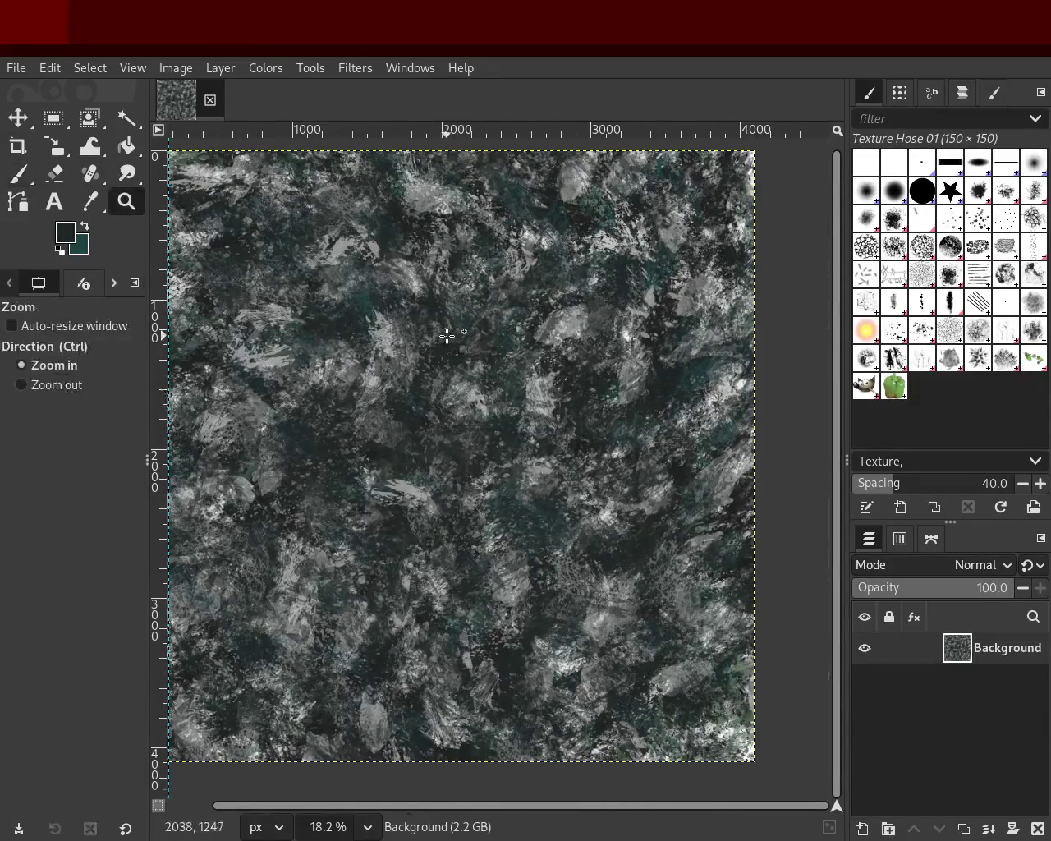
click(460, 337)
scroll(538, 309, up, 2)
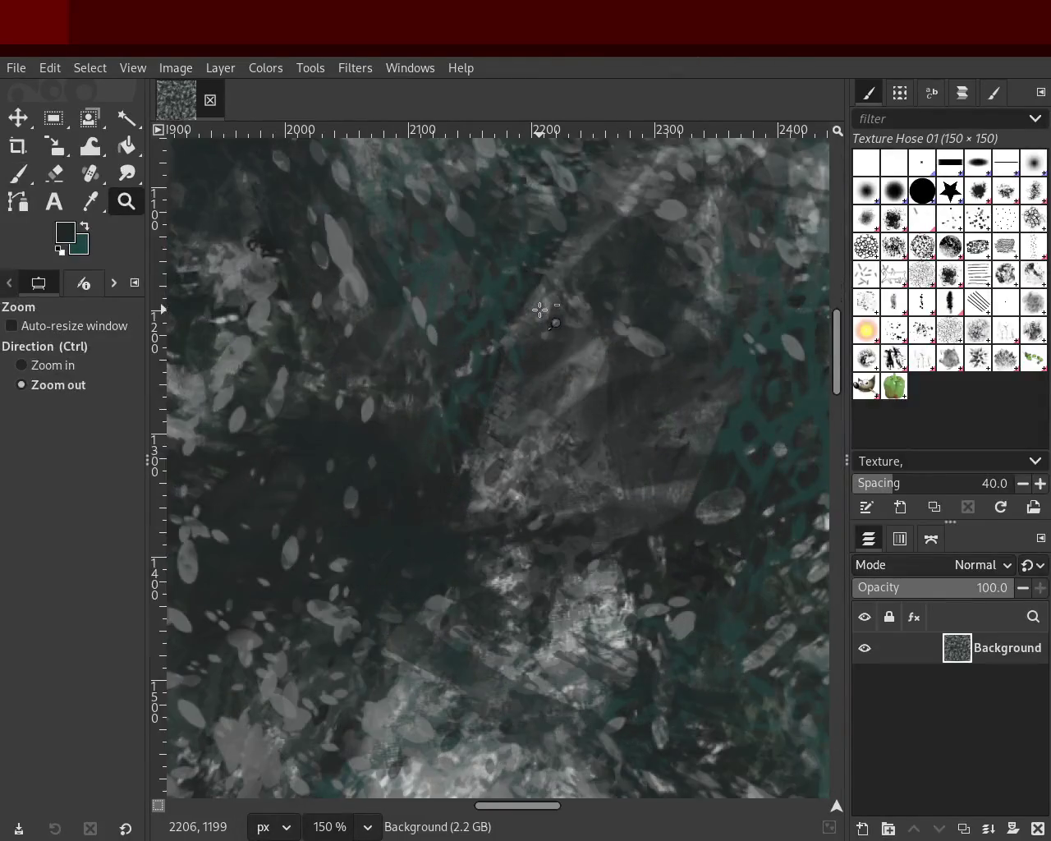
scroll(538, 309, down, 1)
scroll(539, 309, down, 4)
scroll(539, 308, down, 3)
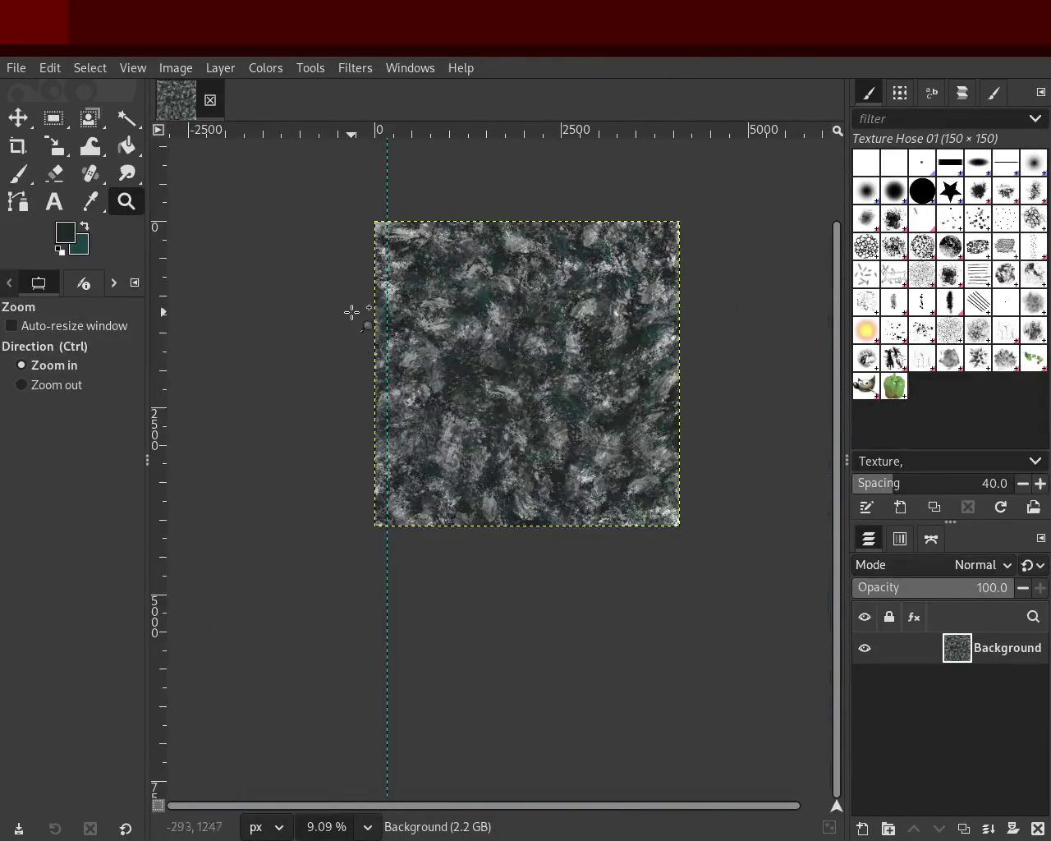
scroll(369, 317, up, 2)
scroll(368, 317, down, 1)
scroll(707, 349, right, 2)
scroll(707, 349, up, 1)
scroll(521, 373, down, 1)
scroll(509, 343, up, 1)
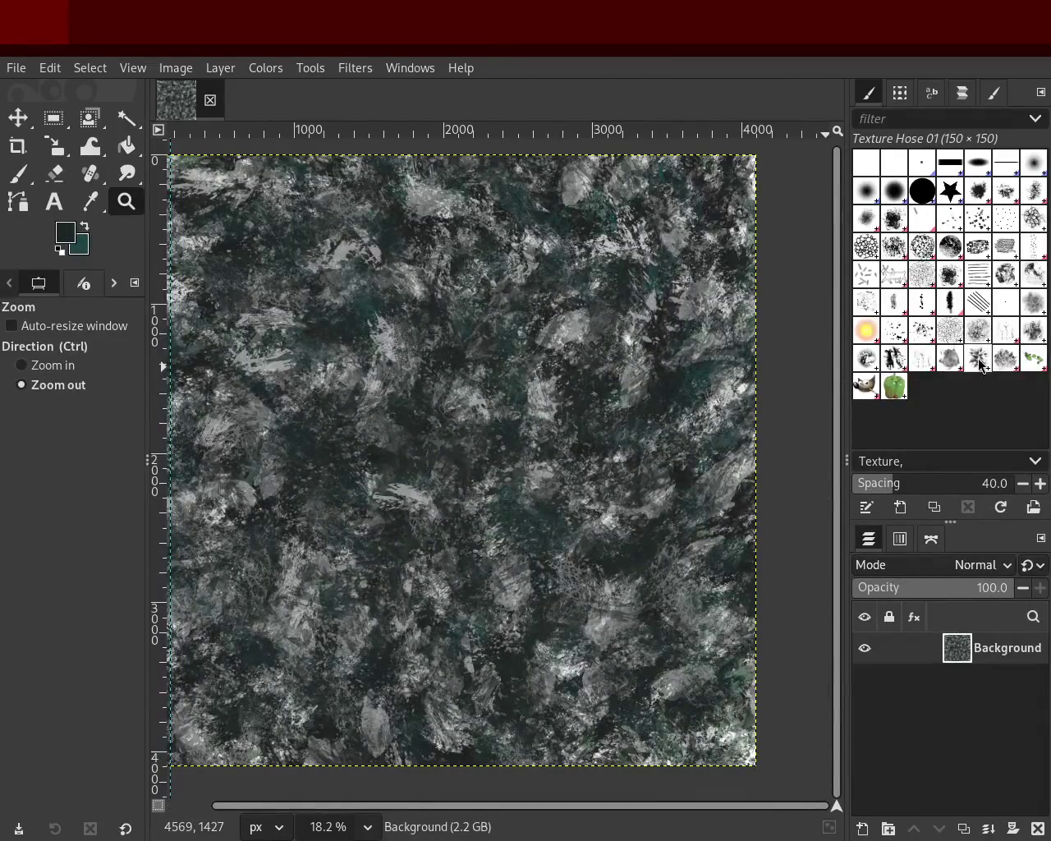
click(937, 345)
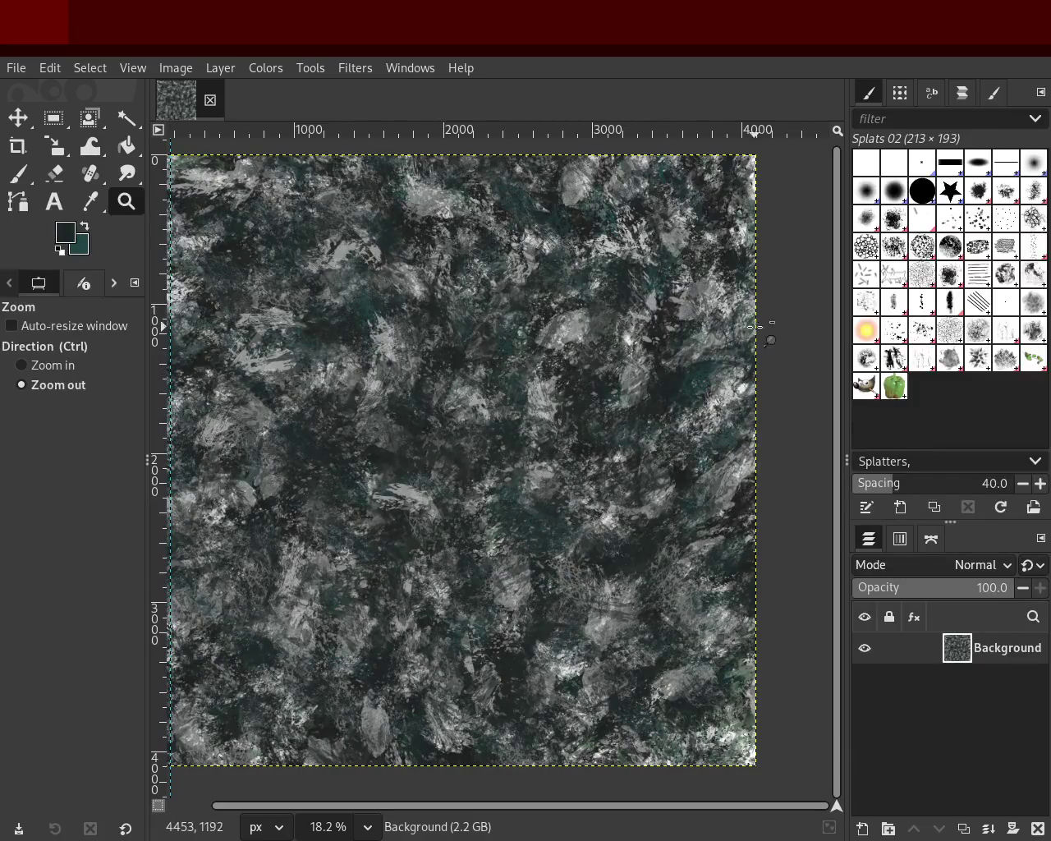
Step: Enlarge the Splats 02 brush to 392 and try a light-grey splatter stroke, then undo it
click(18, 173)
ctrl+click(582, 338)
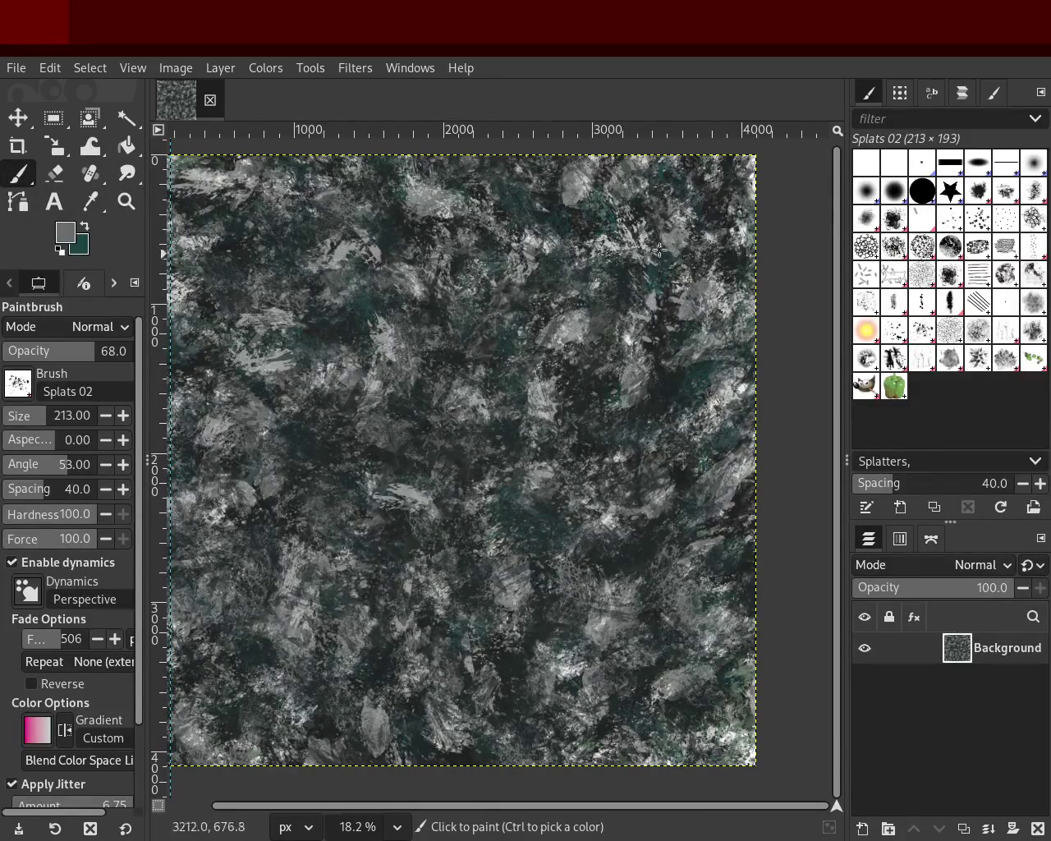
click(53, 416)
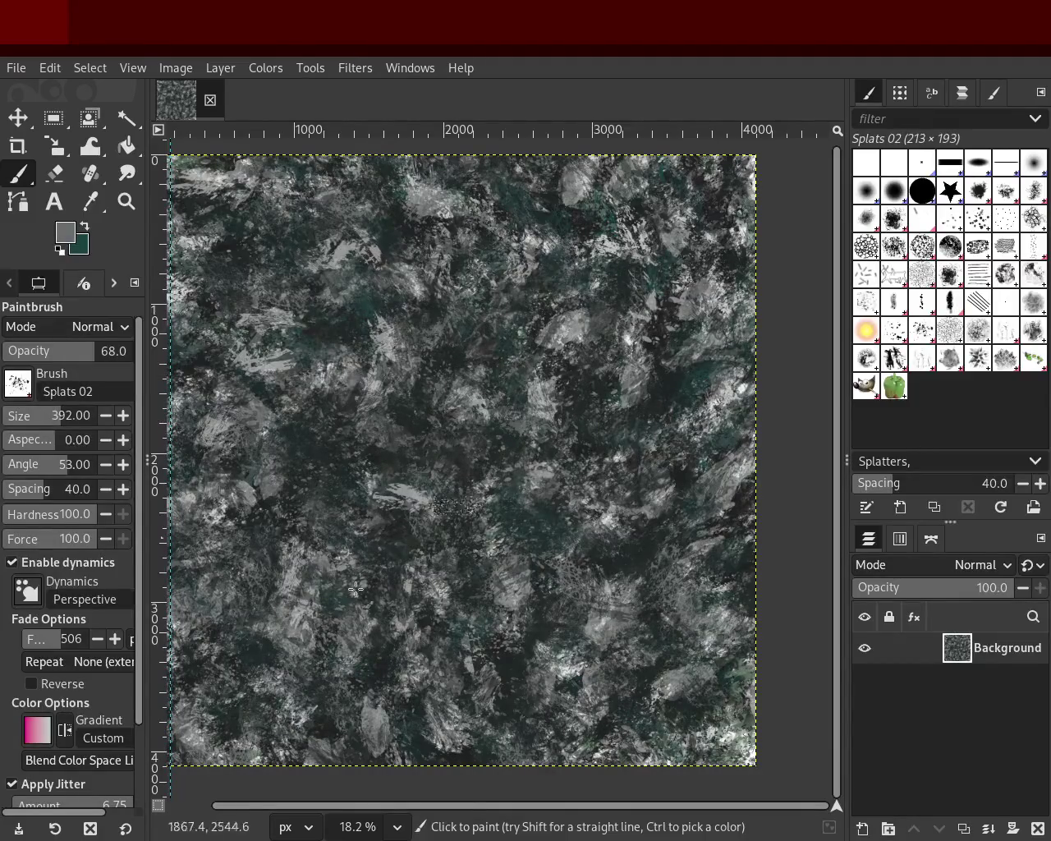
ctrl+click(563, 333)
drag(563, 333, 89, 661)
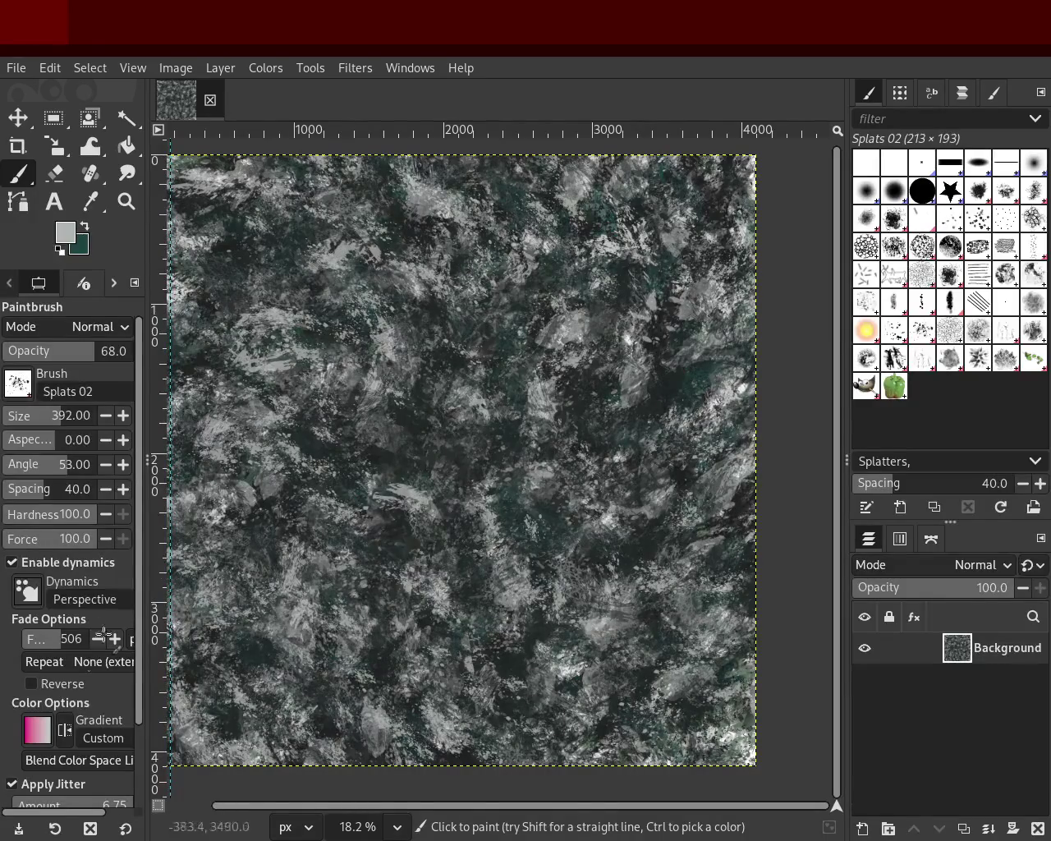
key(z)
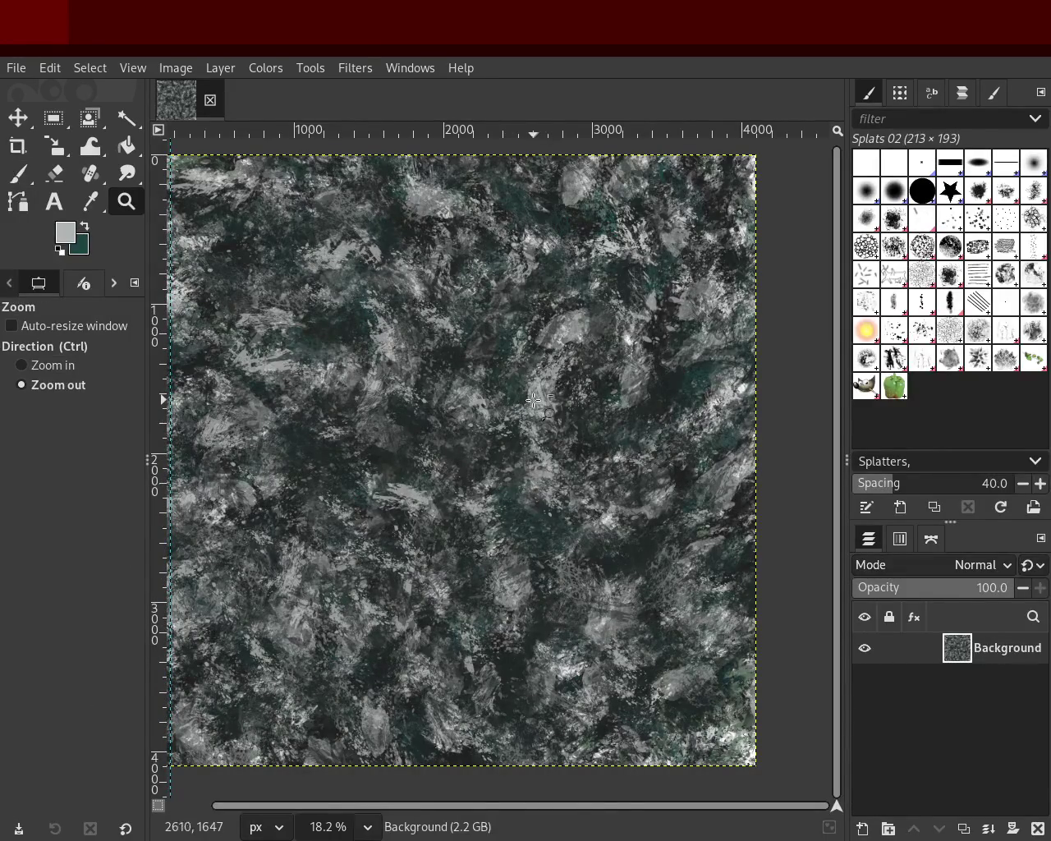
key(ctrl+z)
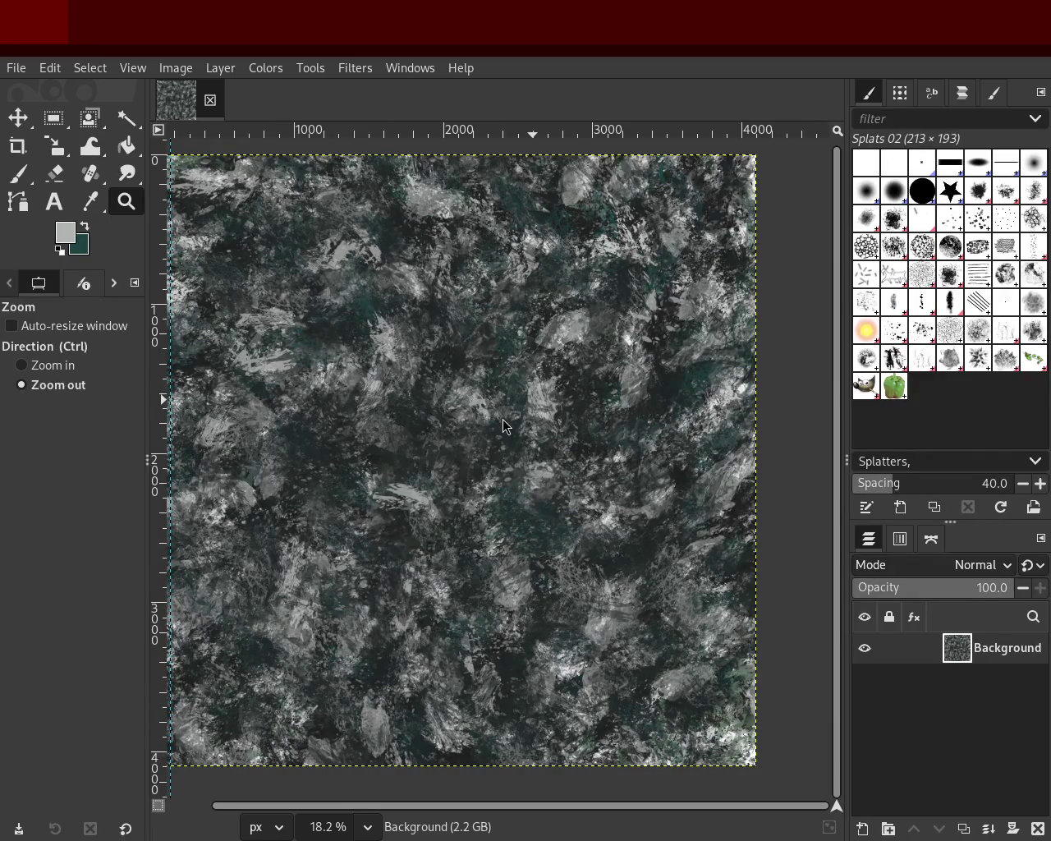
Step: Dab light-grey and near-black splatters across the canvas, then select Texture Hose 03
key(ctrl)
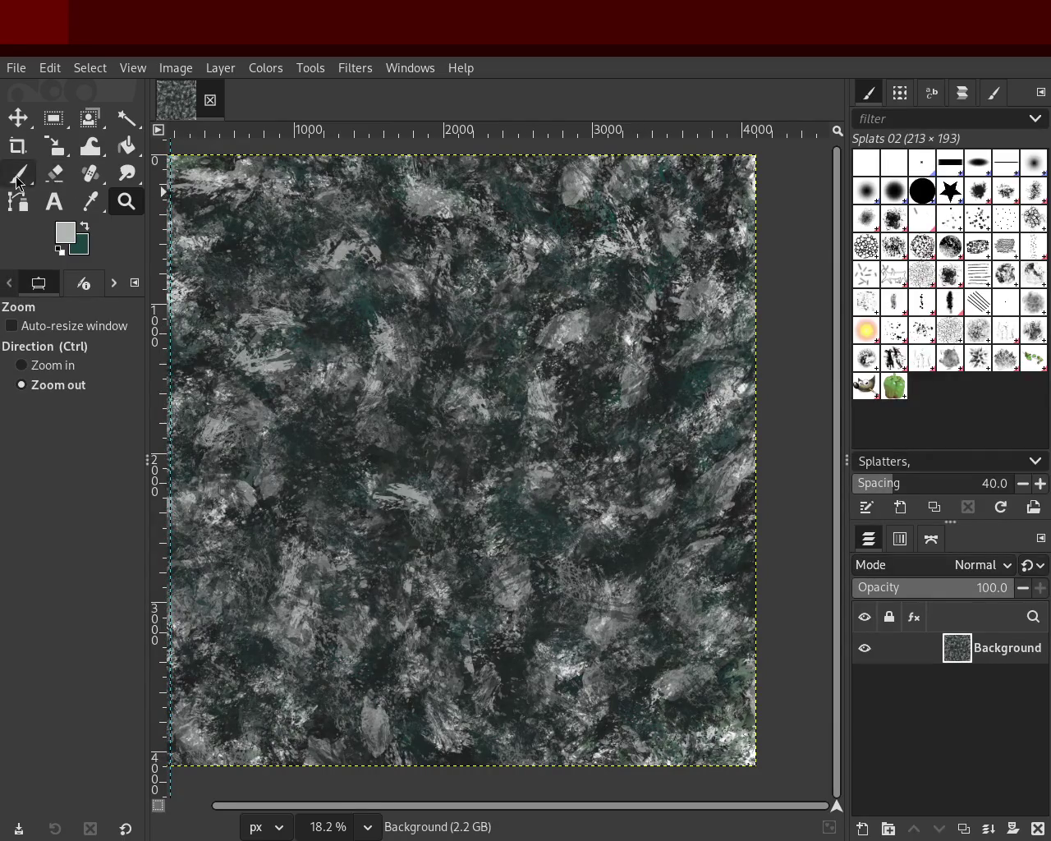
click(18, 176)
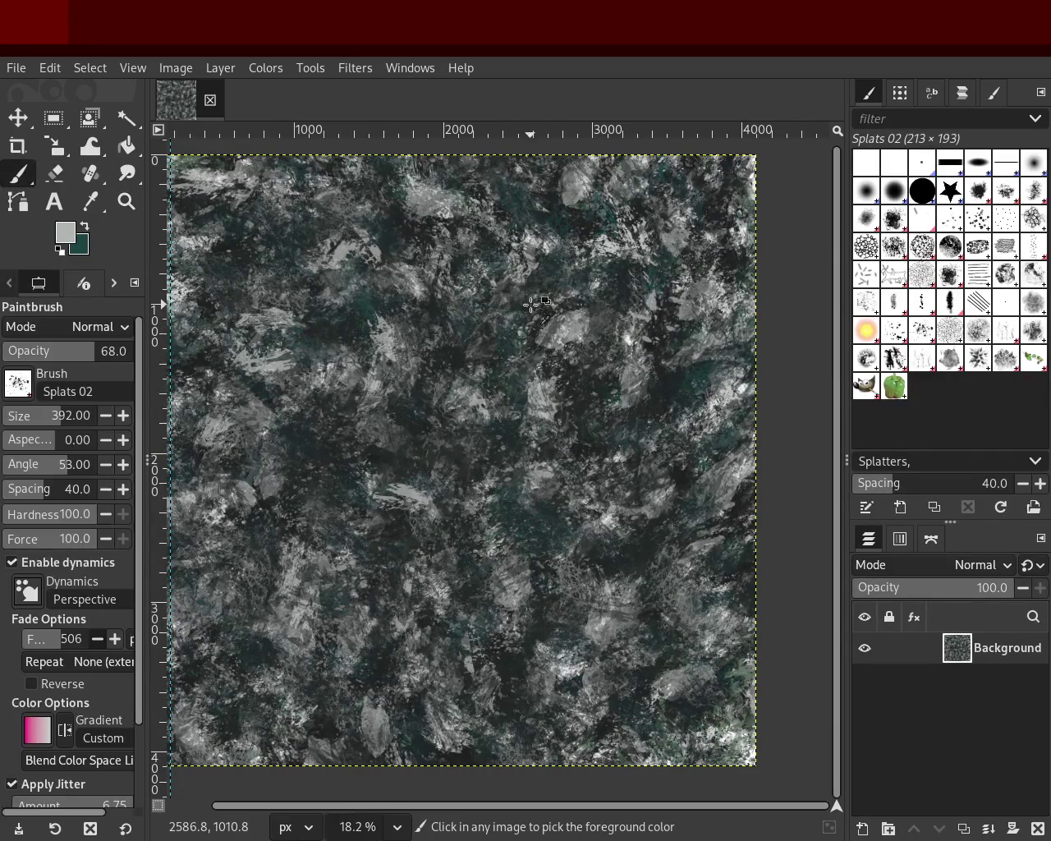
ctrl+click(547, 404)
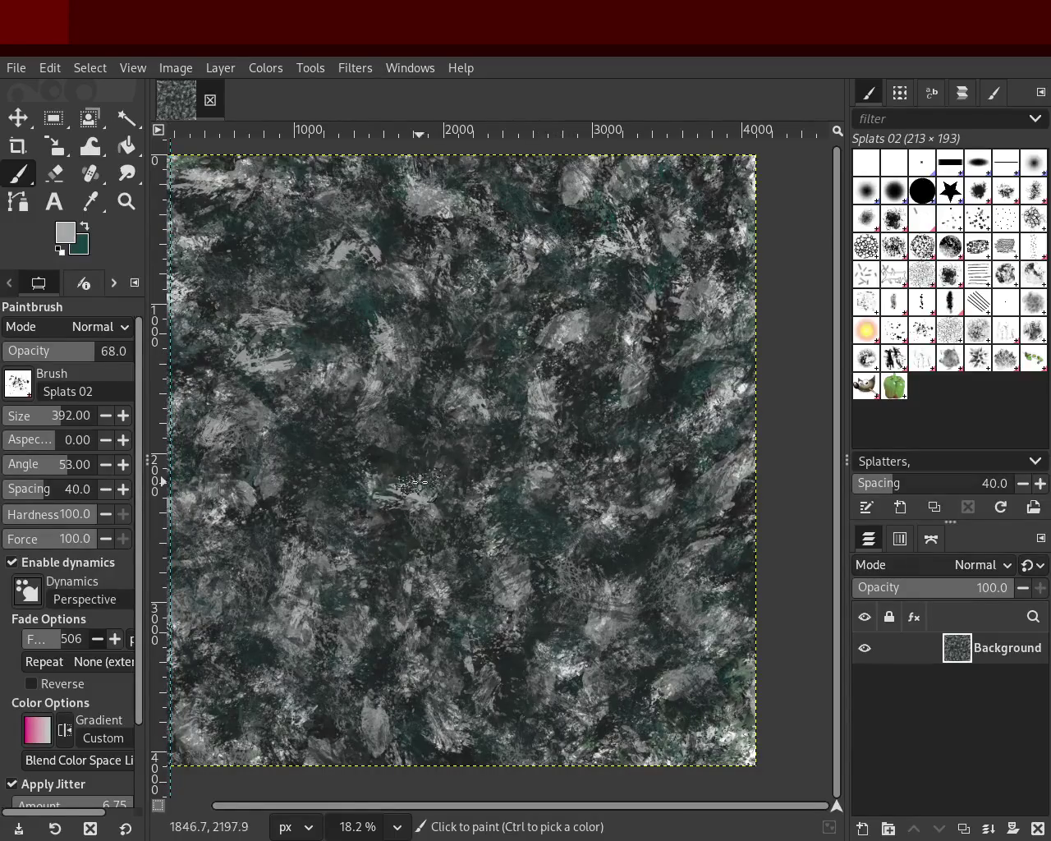
mouse_move(417, 491)
mouse_down()
mouse_move(592, 390)
mouse_move(656, 539)
mouse_move(505, 387)
mouse_move(513, 649)
mouse_move(637, 549)
mouse_move(621, 392)
mouse_move(650, 640)
mouse_move(342, 473)
mouse_move(469, 362)
mouse_move(390, 268)
mouse_move(582, 564)
mouse_move(706, 396)
mouse_move(492, 610)
mouse_move(556, 614)
mouse_move(629, 566)
mouse_move(646, 724)
mouse_up()
ctrl+click(444, 367)
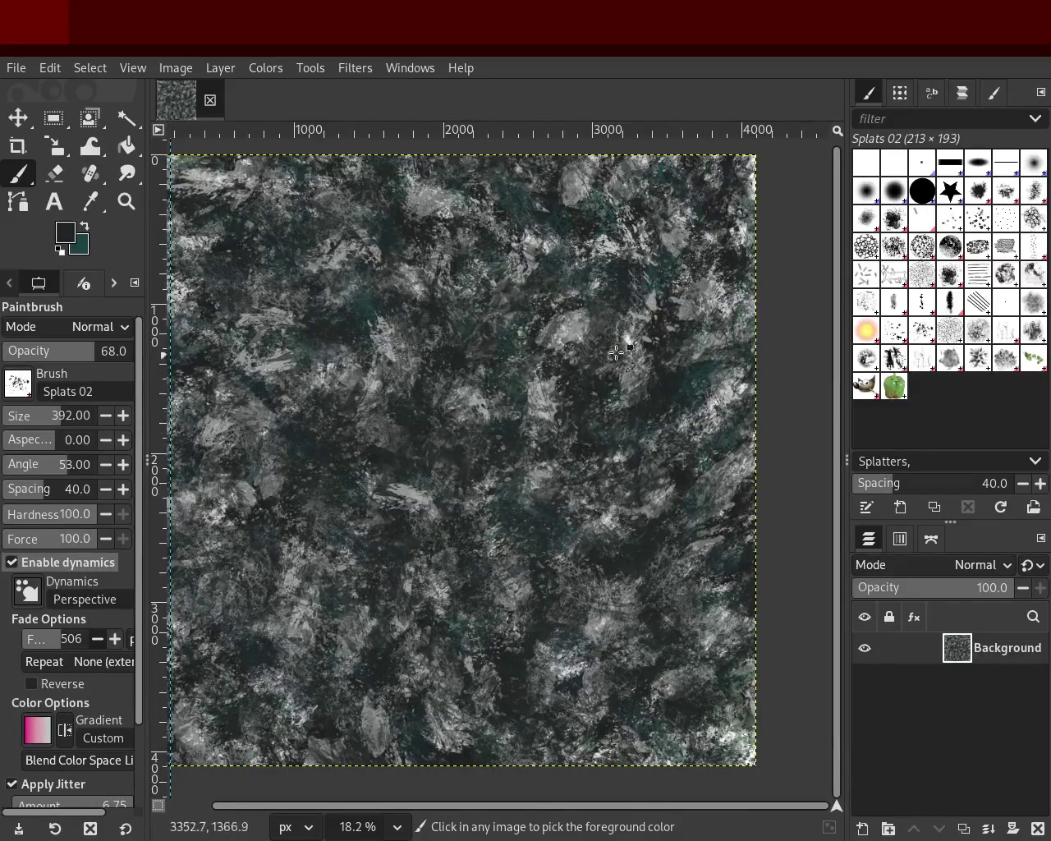
click(962, 360)
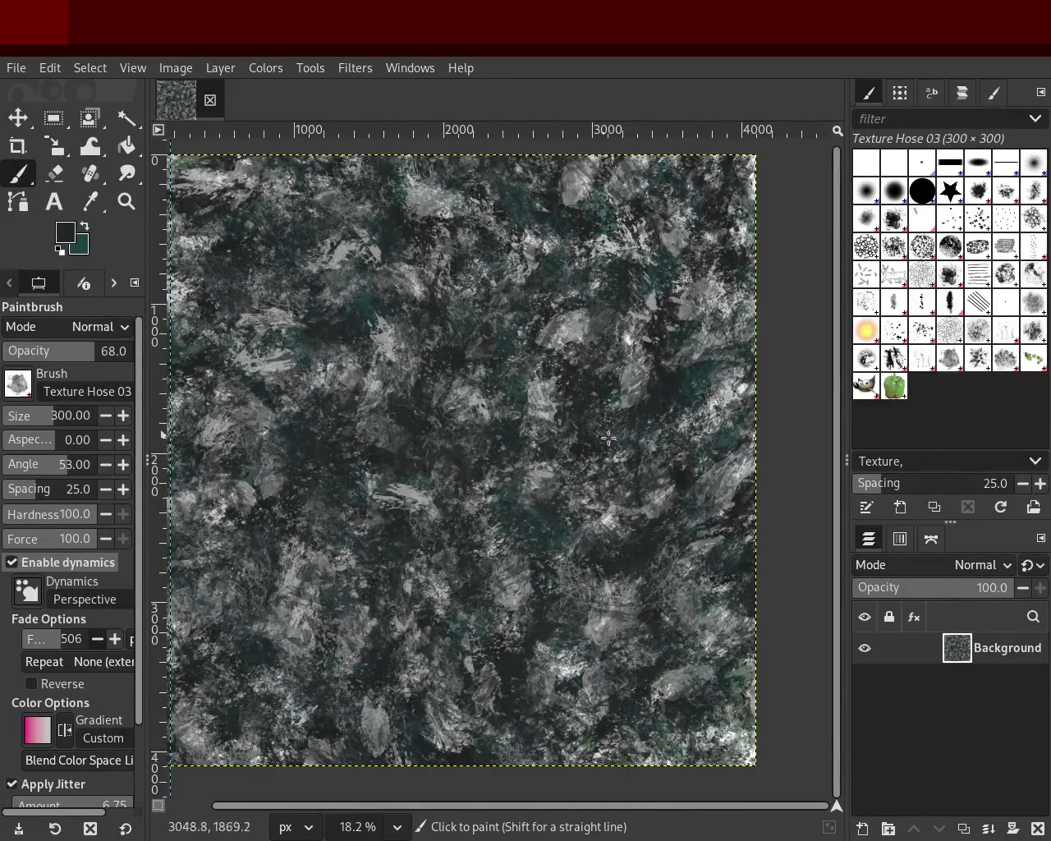
Step: Lower the Texture Hose 03 opacity to 38 and paint faint light-grey leaf dabs over the canvas
ctrl+click(595, 338)
mouse_move(575, 361)
mouse_down()
mouse_move(279, 559)
mouse_move(263, 530)
mouse_up()
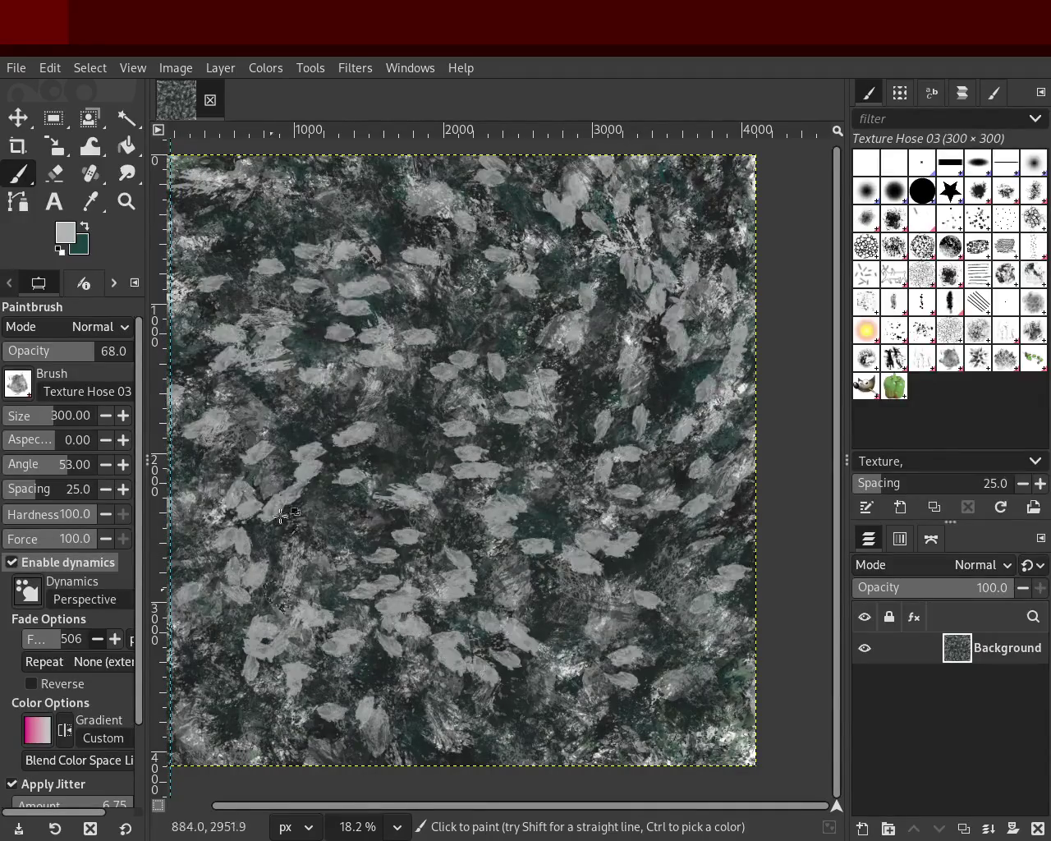
key(ctrl+z)
key(ctrl+z)
click(53, 351)
mouse_move(670, 517)
mouse_down()
mouse_move(413, 222)
mouse_move(491, 338)
mouse_move(362, 700)
mouse_move(541, 320)
mouse_move(620, 199)
mouse_move(530, 750)
mouse_move(260, 391)
mouse_up()
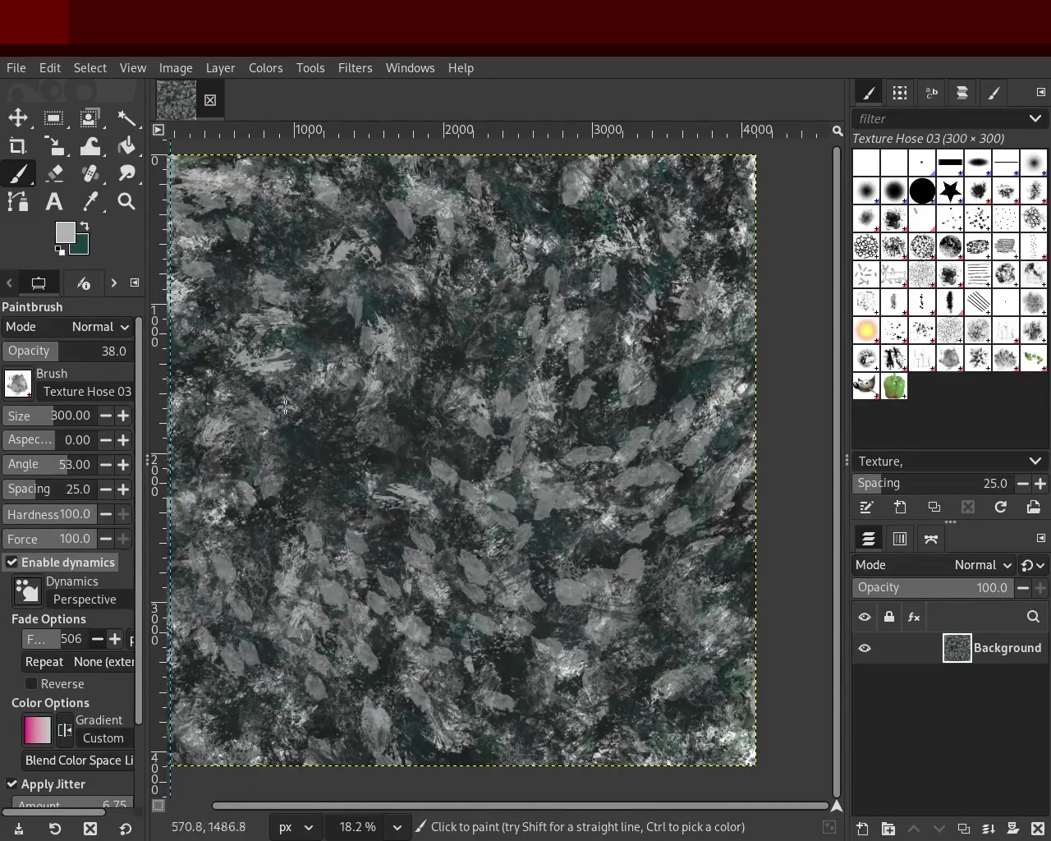
key(ctrl+z)
key(ctrl+z)
key(ctrl+z)
key(ctrl+z)
key(ctrl+z)
key(ctrl+y)
key(ctrl+z)
key(ctrl+y)
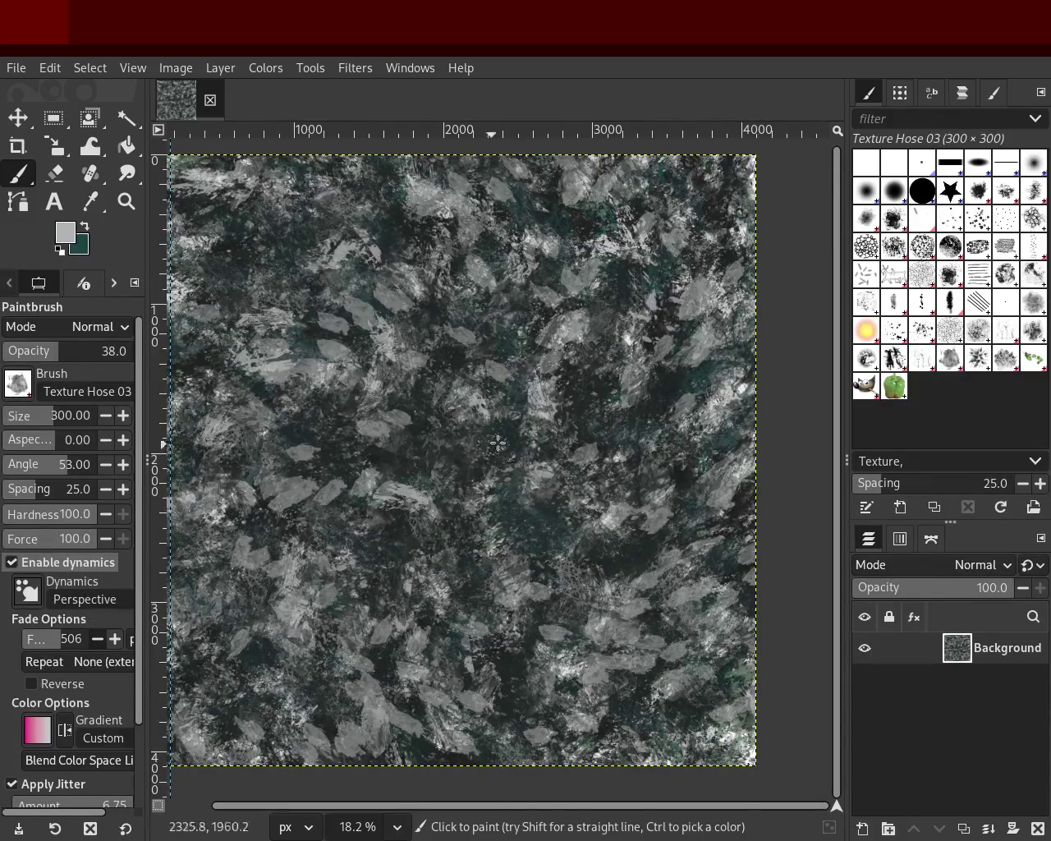
key(ctrl+z)
Step: Stamp lighter-grey leaf shapes over the left half and middle-right area
ctrl+click(554, 240)
mouse_move(552, 238)
mouse_down()
mouse_move(333, 259)
mouse_move(280, 484)
mouse_up()
key(ctrl+z)
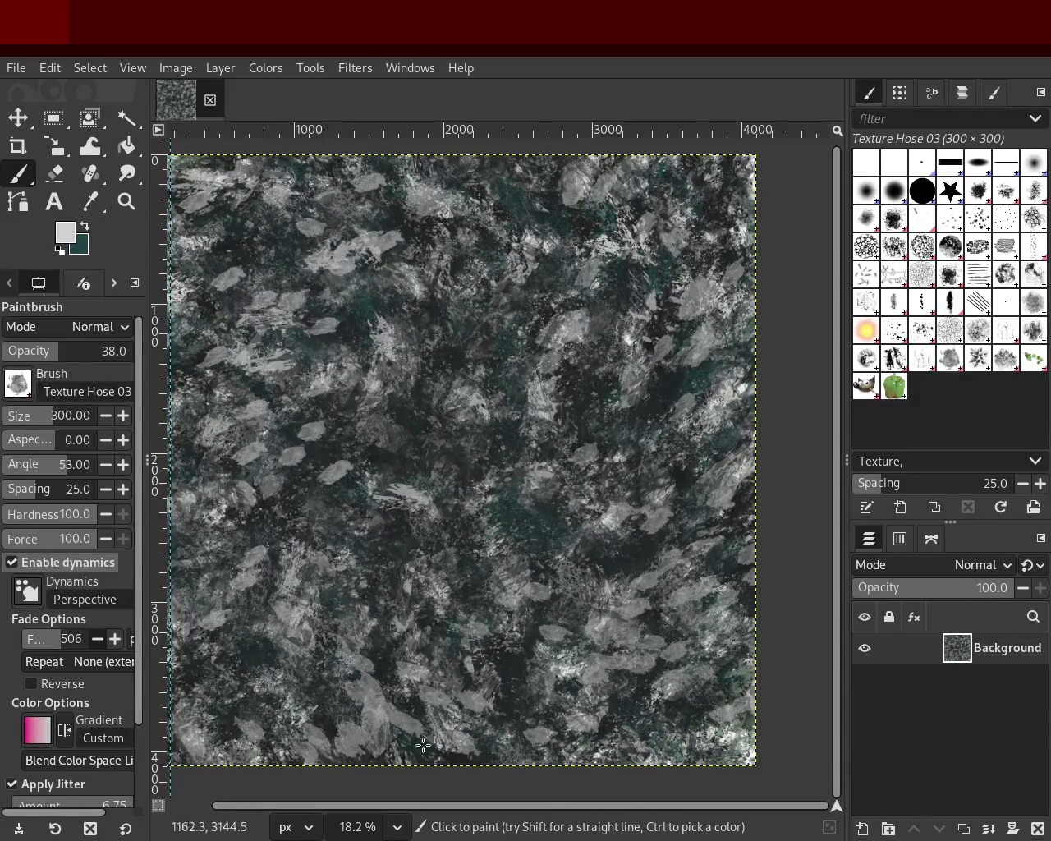
drag(575, 320, 632, 614)
key(ctrl+z)
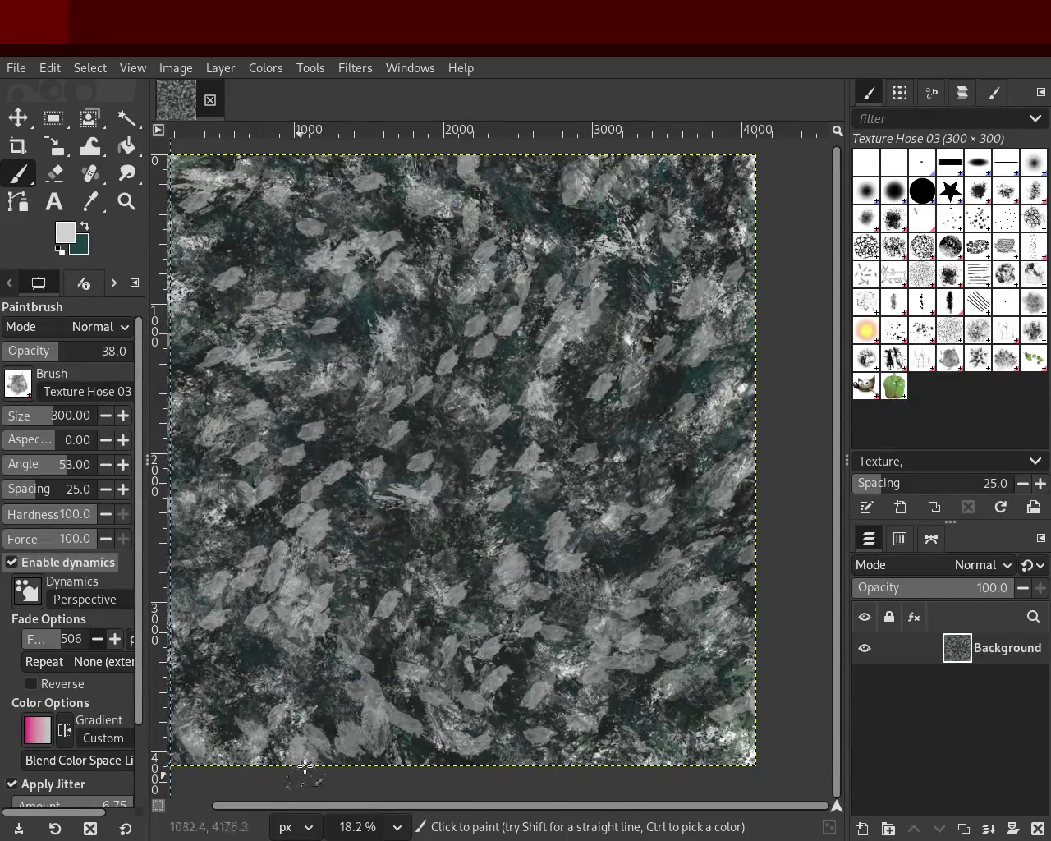
click(652, 415)
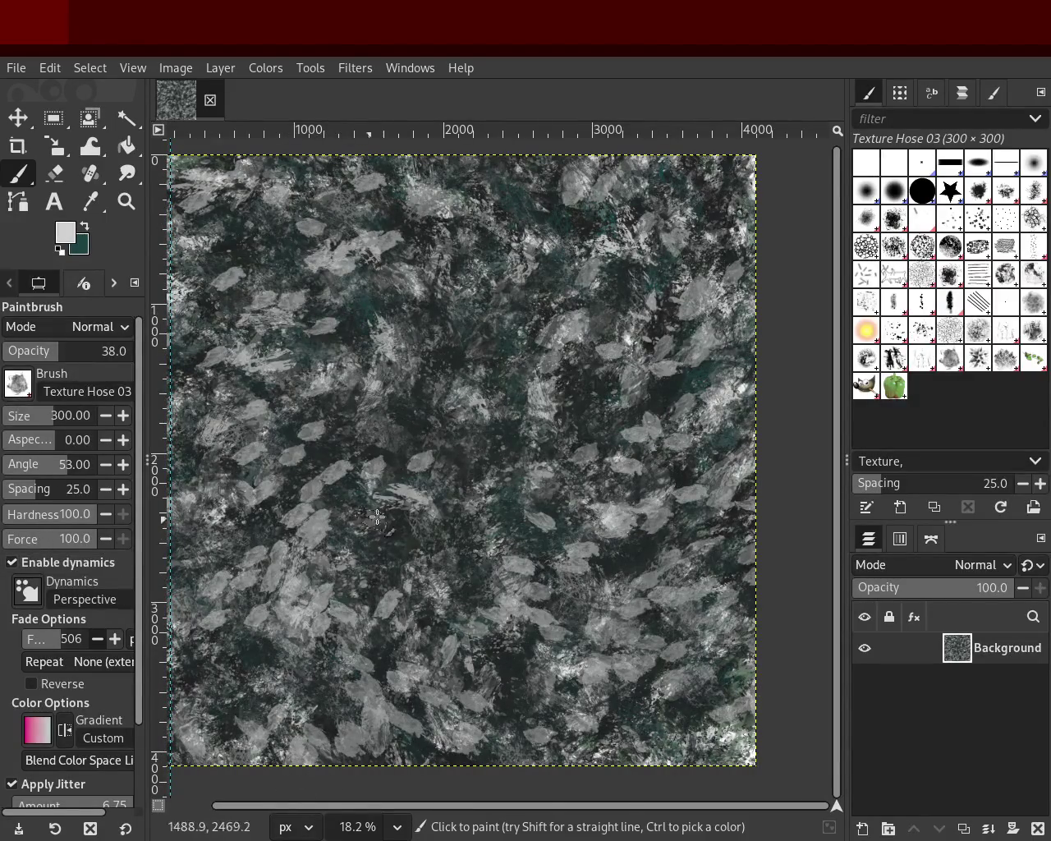
Step: Zoom in and out to review the whole painted texture
click(126, 201)
ctrl+click(520, 443)
click(520, 444)
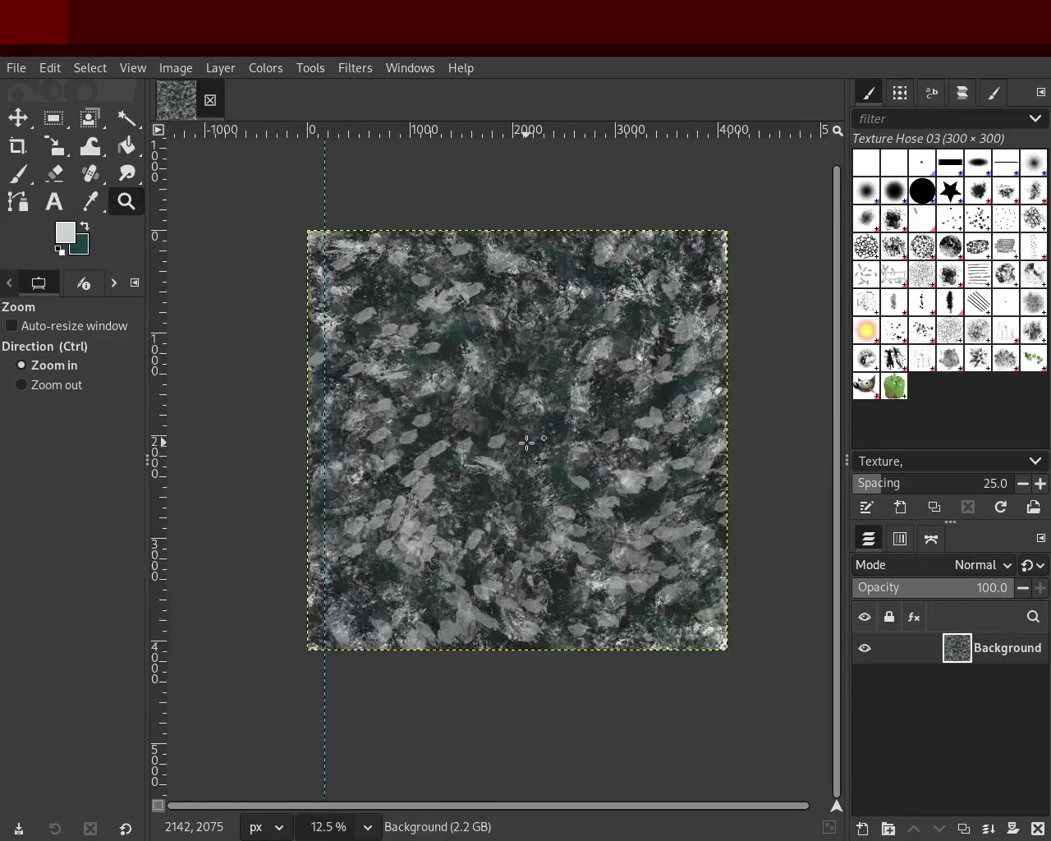
click(525, 442)
ctrl+click(525, 442)
drag(445, 293, 449, 298)
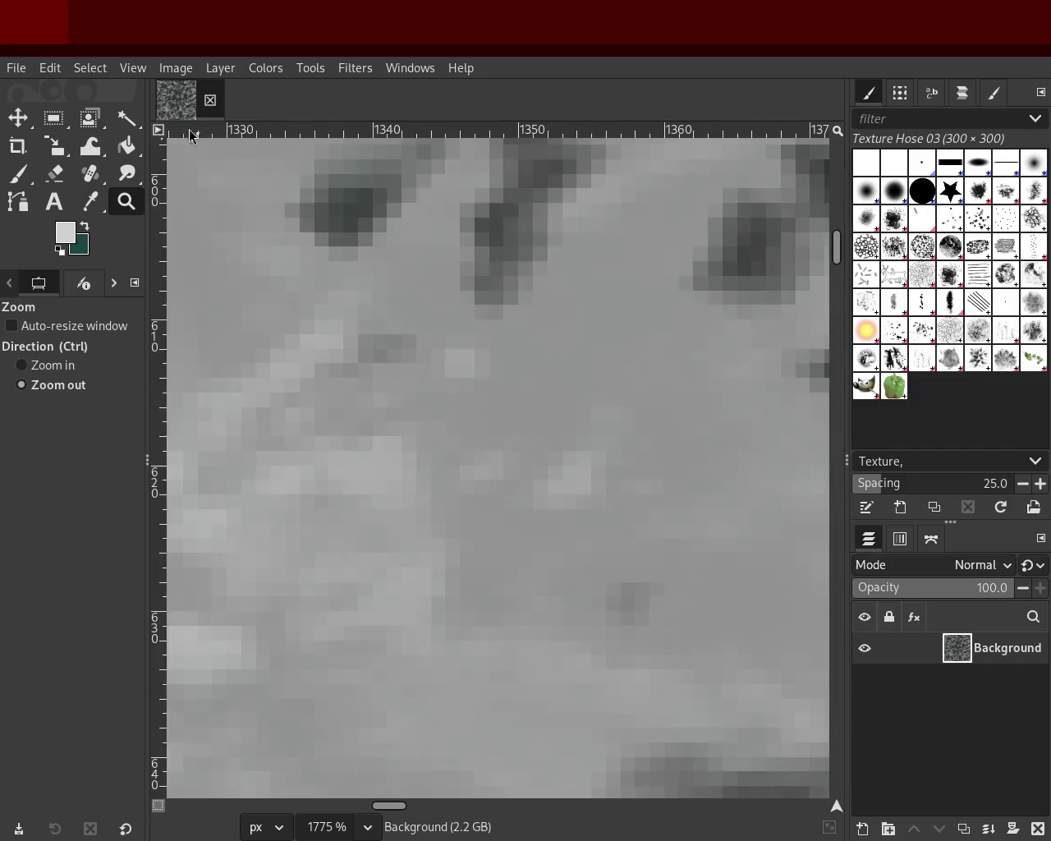
click(509, 365)
scroll(509, 366, down, 3)
scroll(509, 365, down, 4)
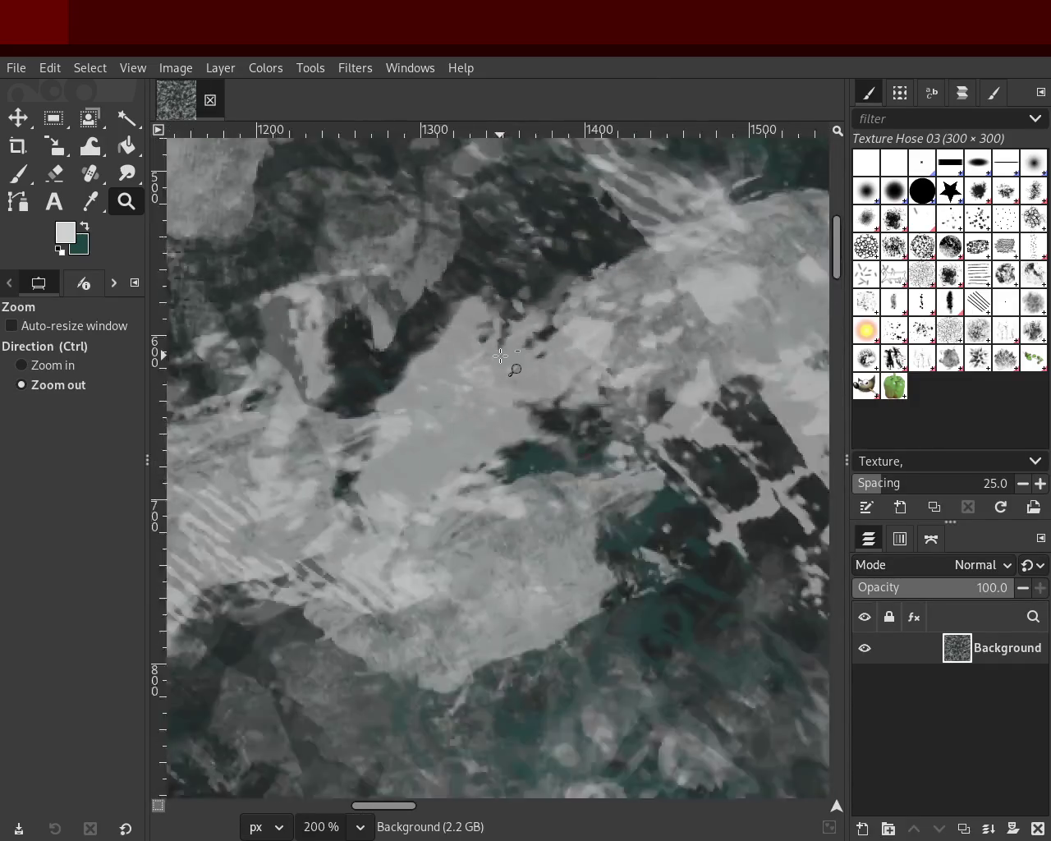
scroll(503, 358, down, 4)
scroll(500, 355, down, 2)
scroll(500, 355, down, 2)
click(516, 521)
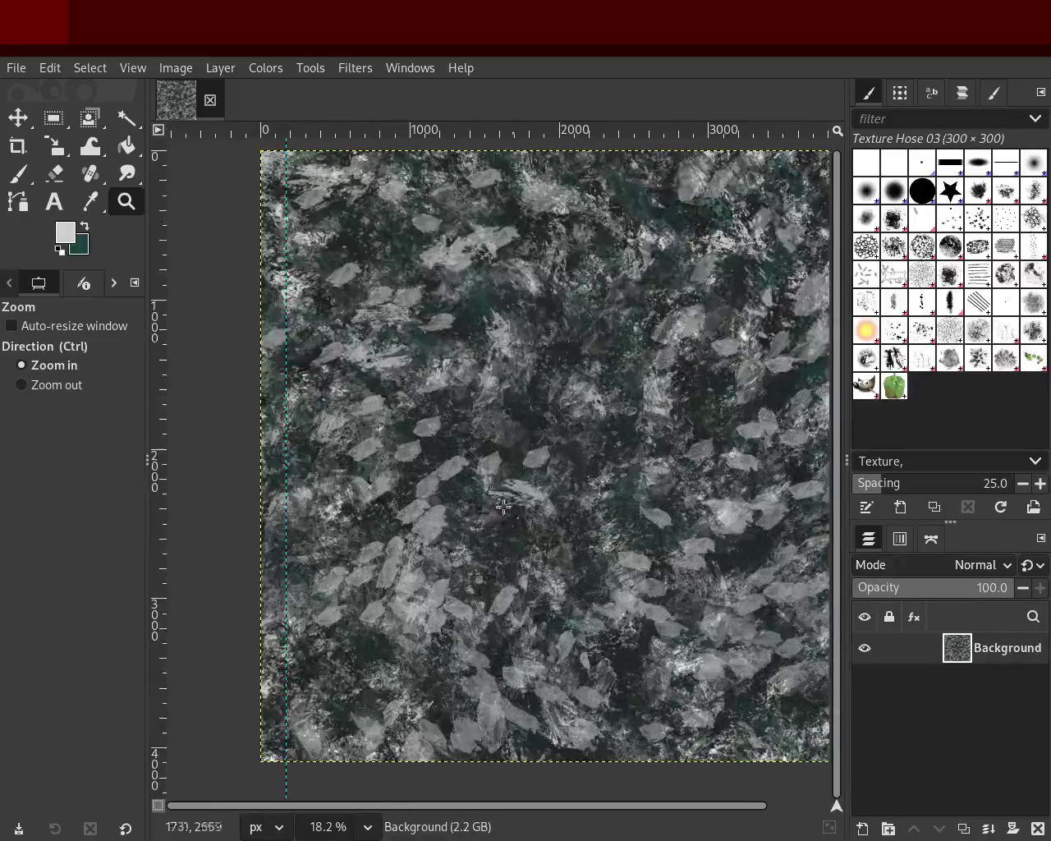
Step: Sample a dark grey, inspect the upper right at 100%, then fit the texture in the window
click(18, 173)
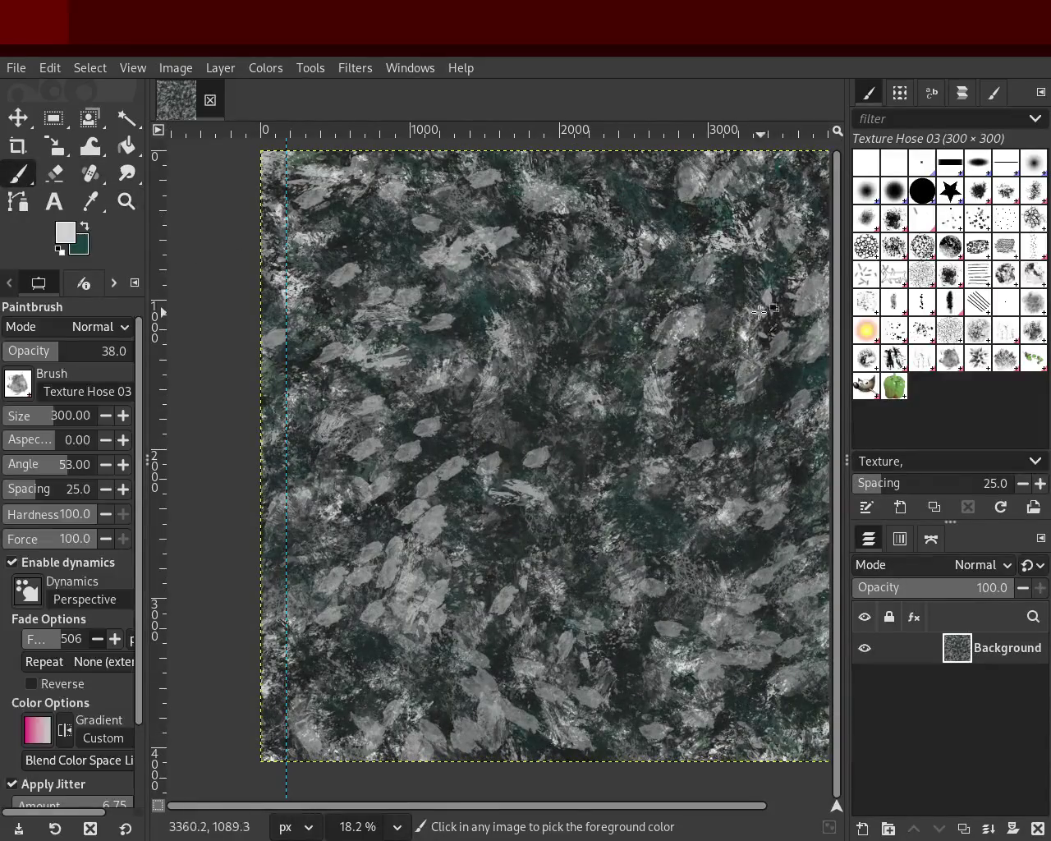
ctrl+click(647, 234)
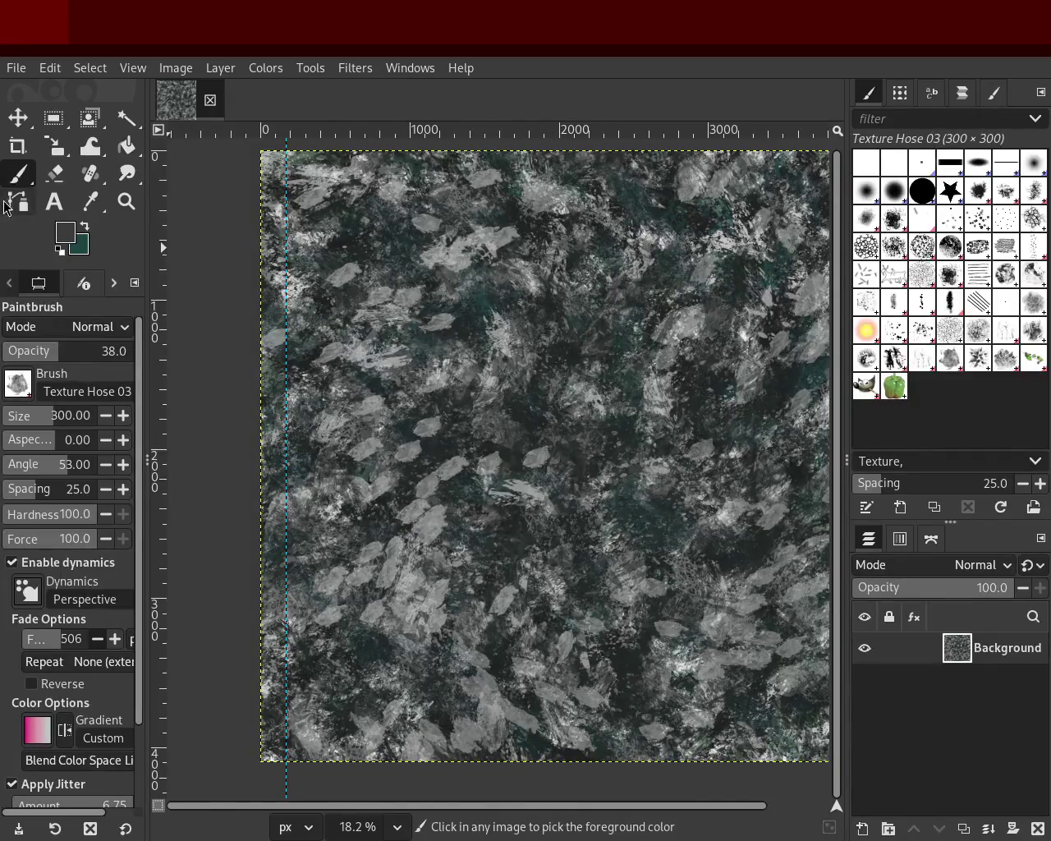
click(126, 201)
click(693, 234)
click(694, 235)
click(693, 234)
click(693, 234)
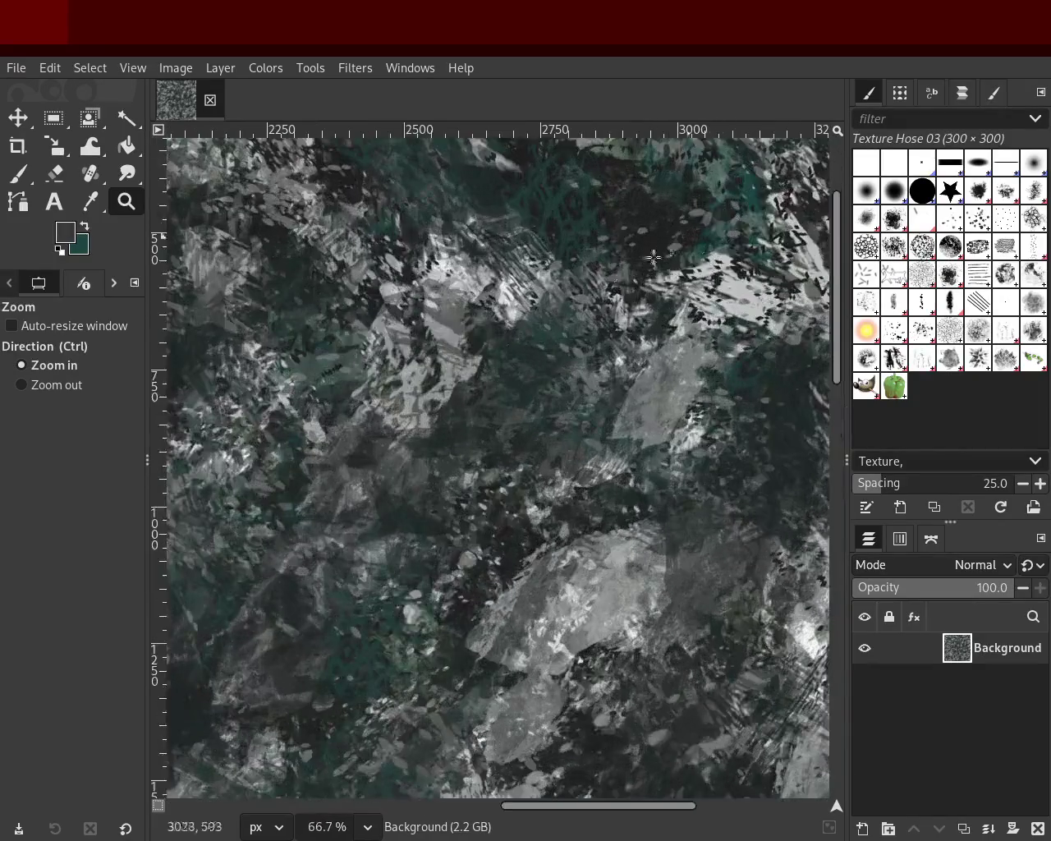
key(1)
click(16, 177)
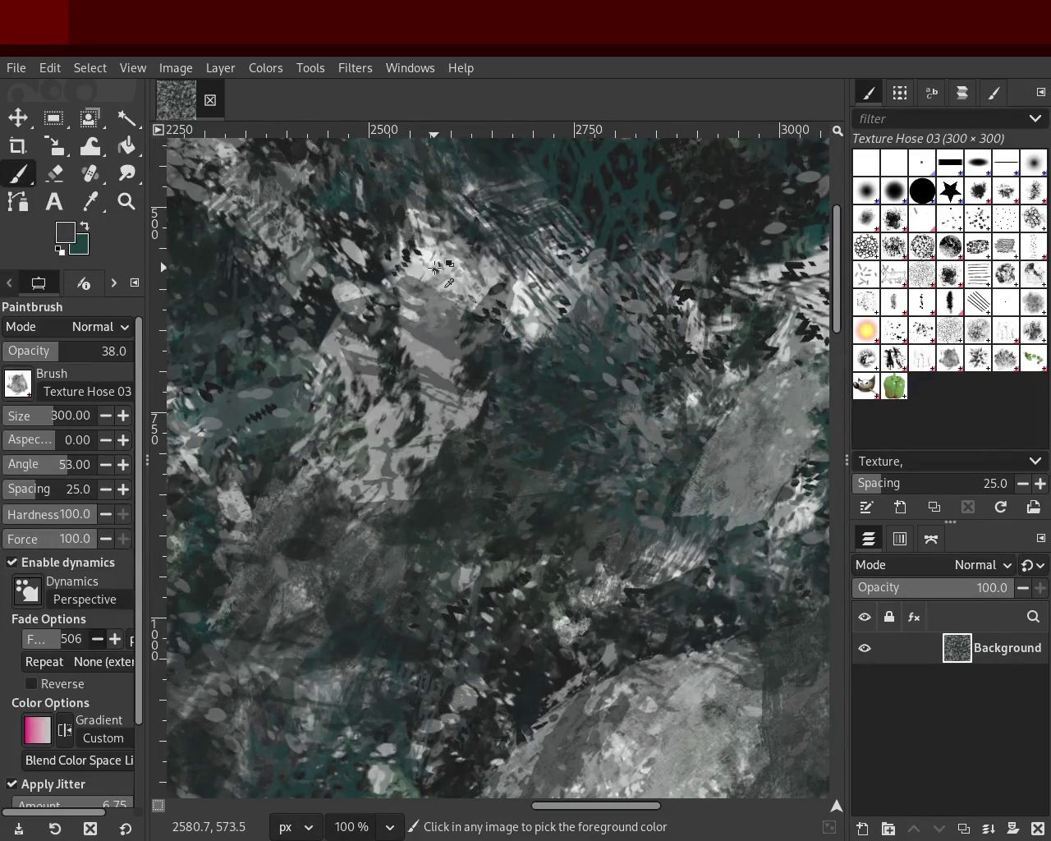
click(127, 201)
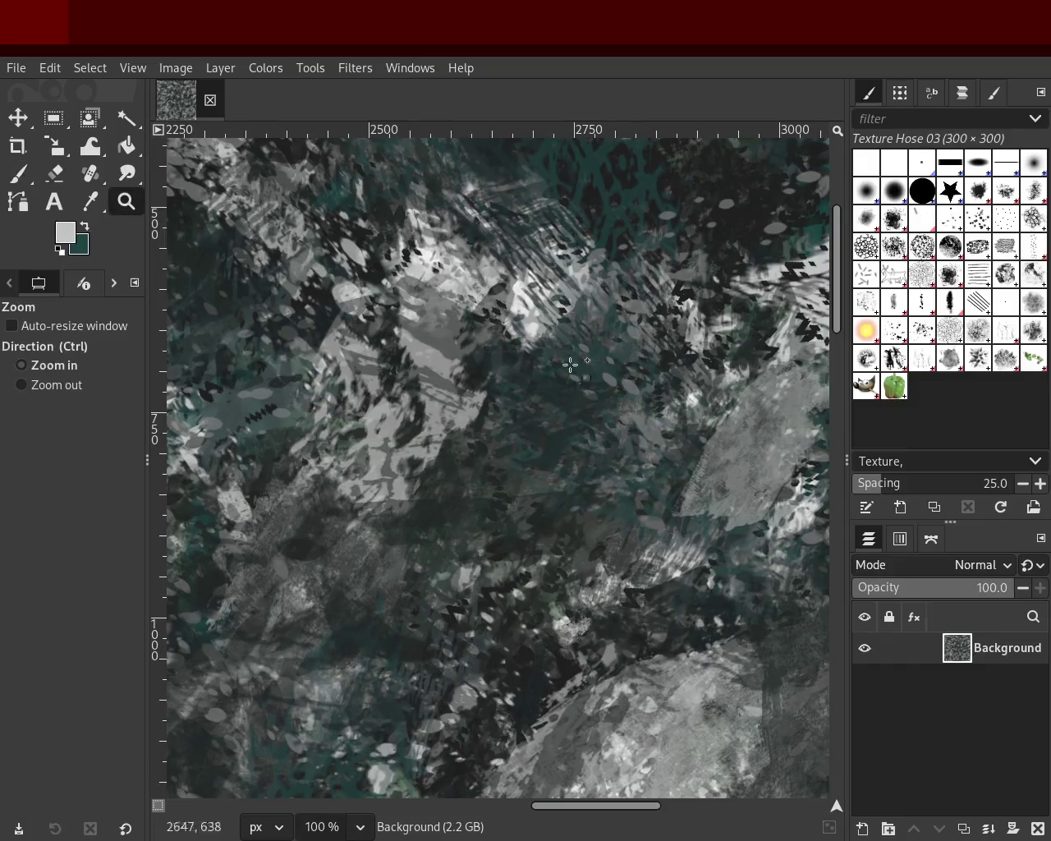
click(582, 373)
click(581, 373)
click(581, 373)
click(581, 373)
key(shift+ctrl+j)
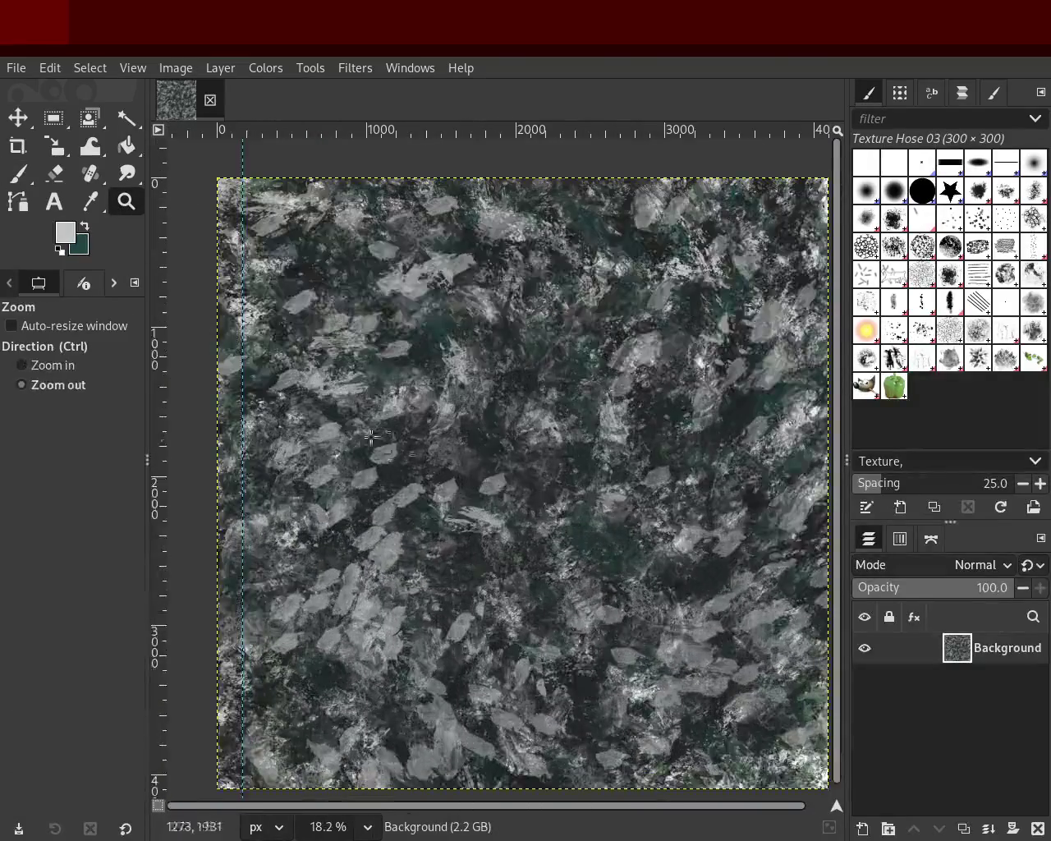
Step: Sample a dark colour, then pick a lighter grey foreground from the painting
key(p)
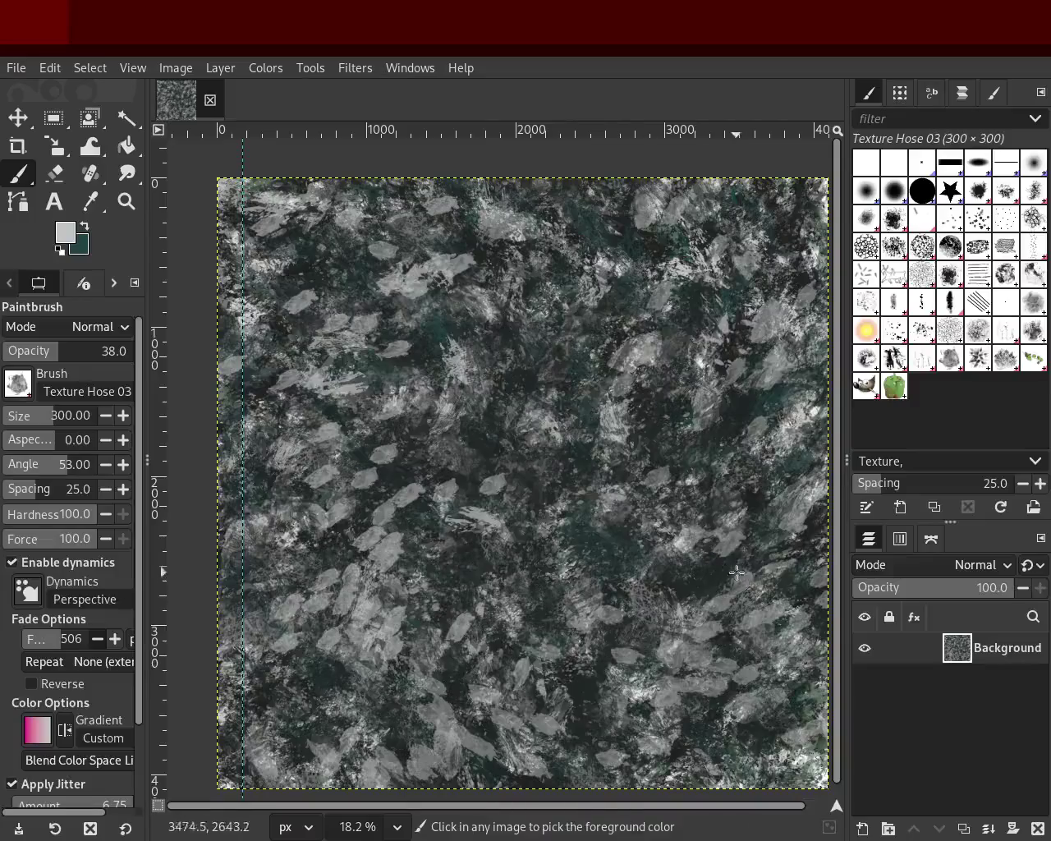
ctrl+click(716, 579)
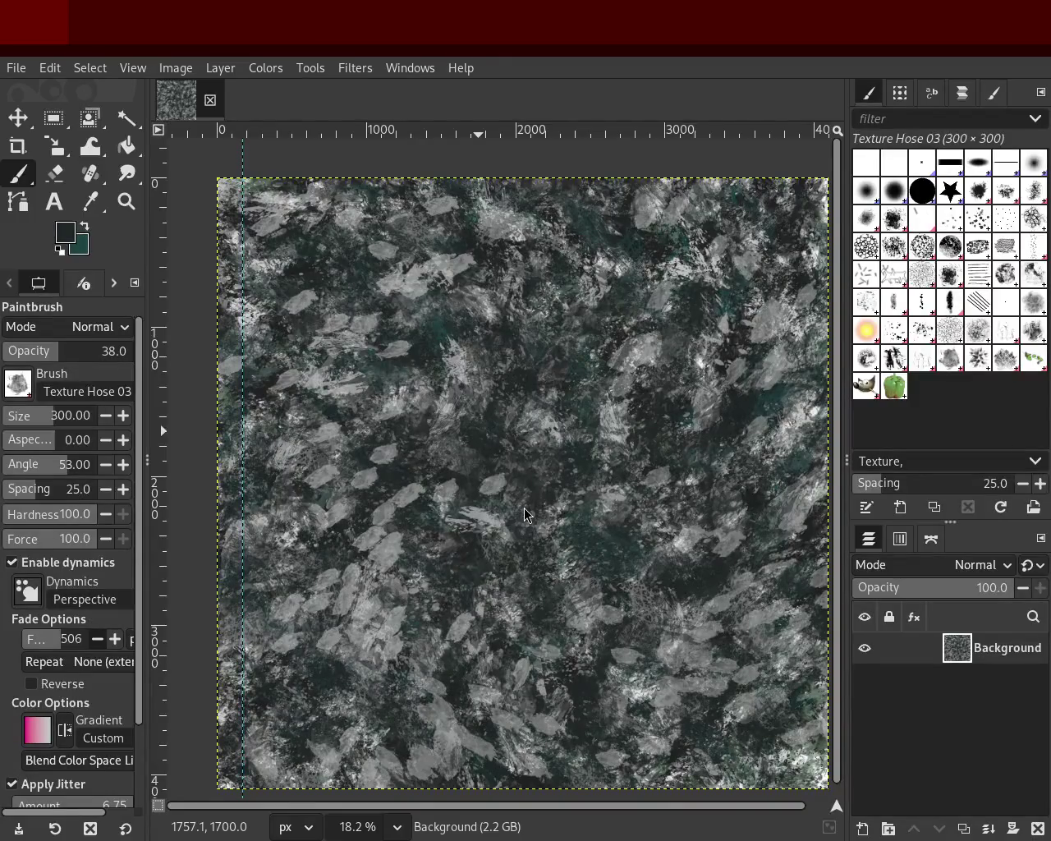
key(ctrl)
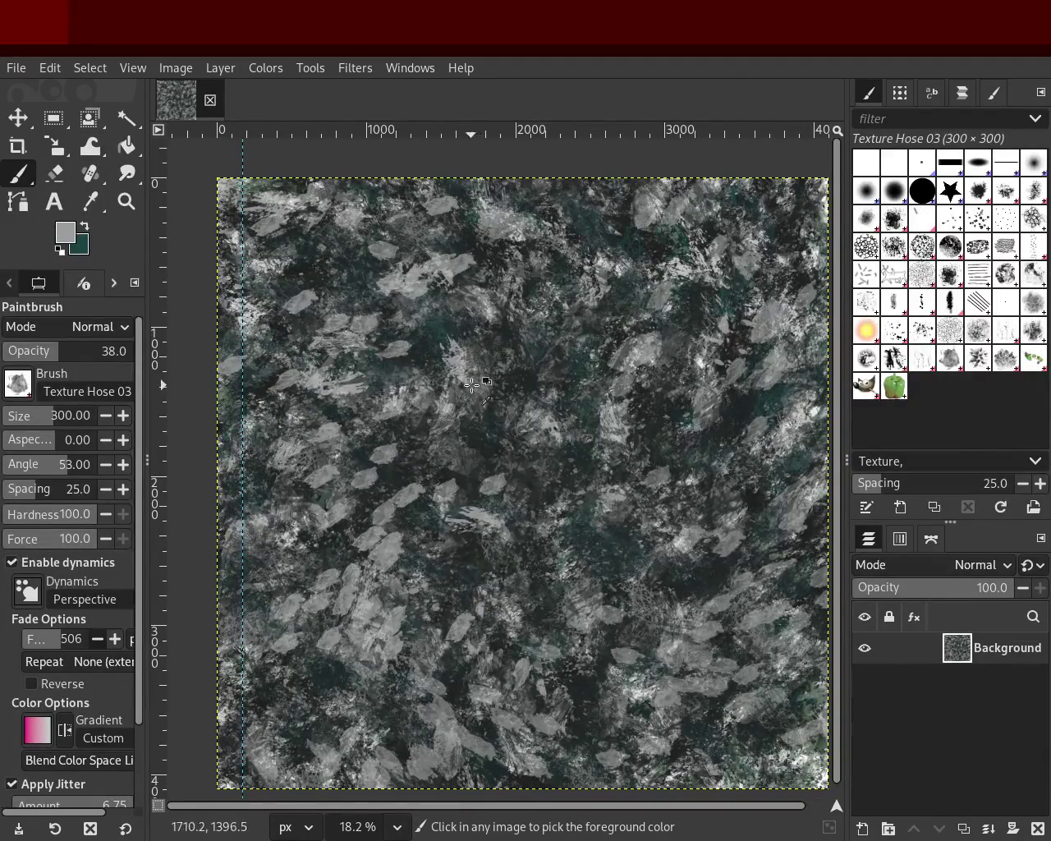
ctrl+click(395, 402)
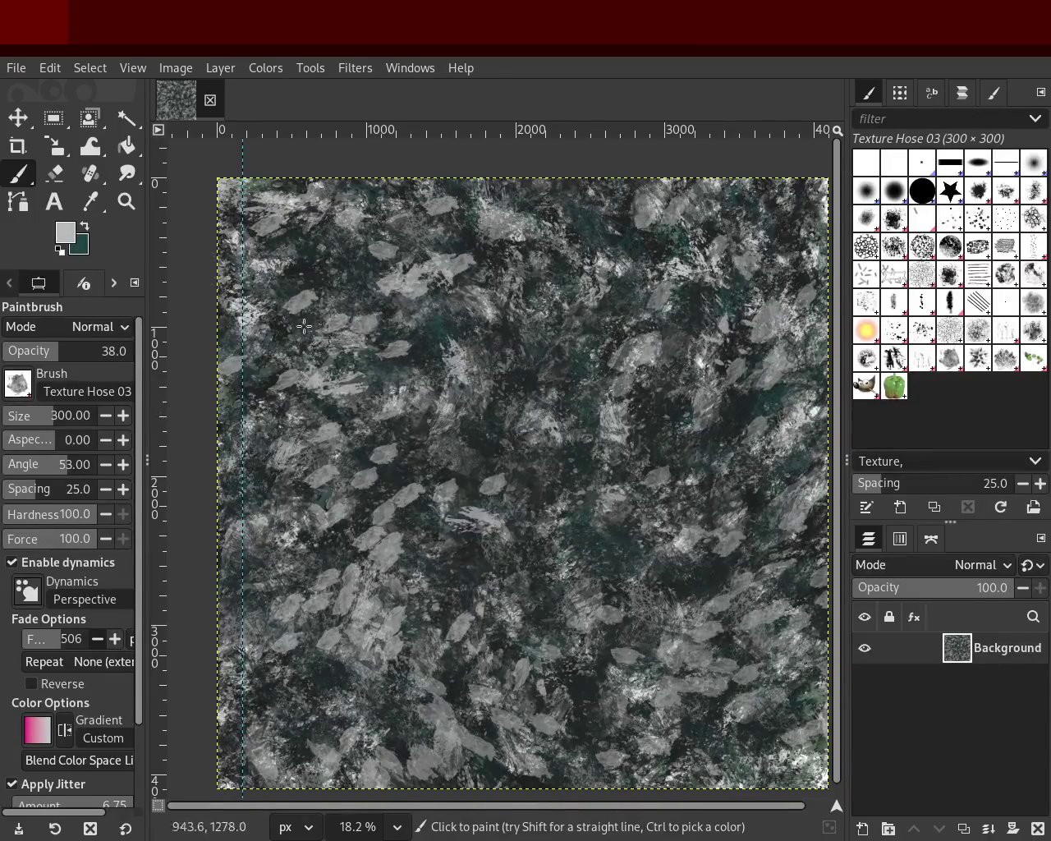
Step: Sample dark teal and paint dabs at 83 opacity, undoing the unwanted batches
ctrl+click(298, 261)
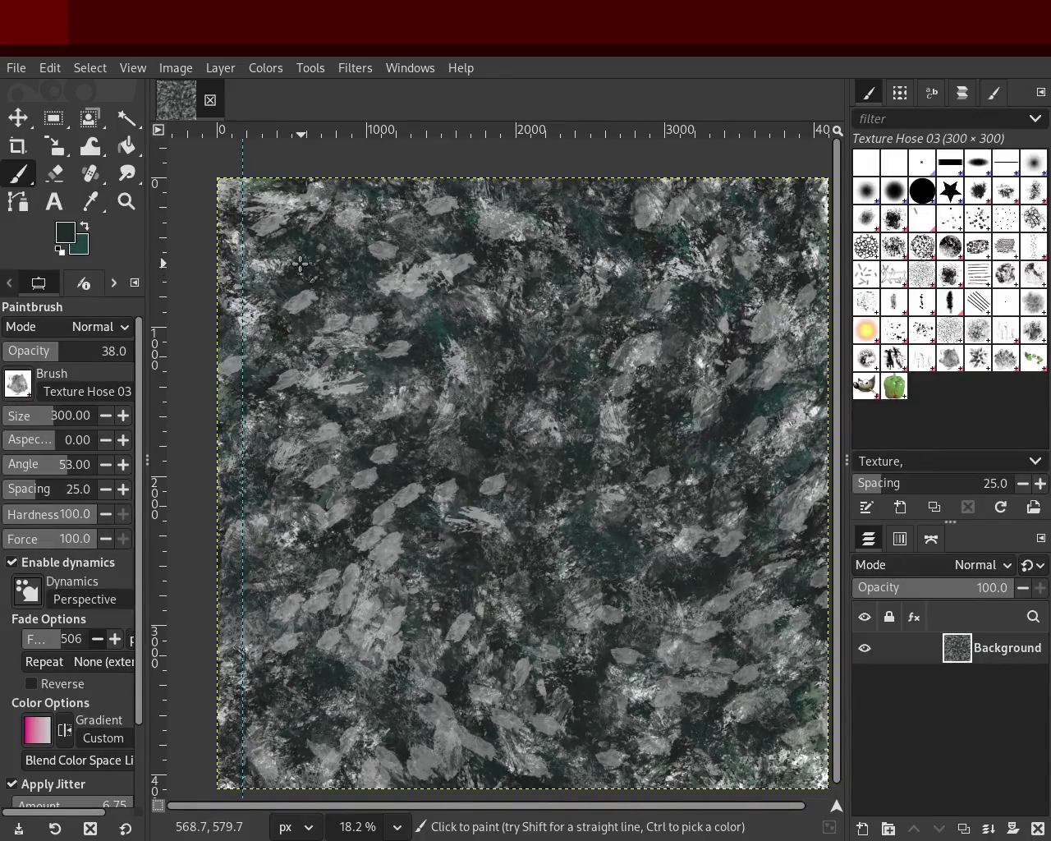
drag(339, 723, 402, 504)
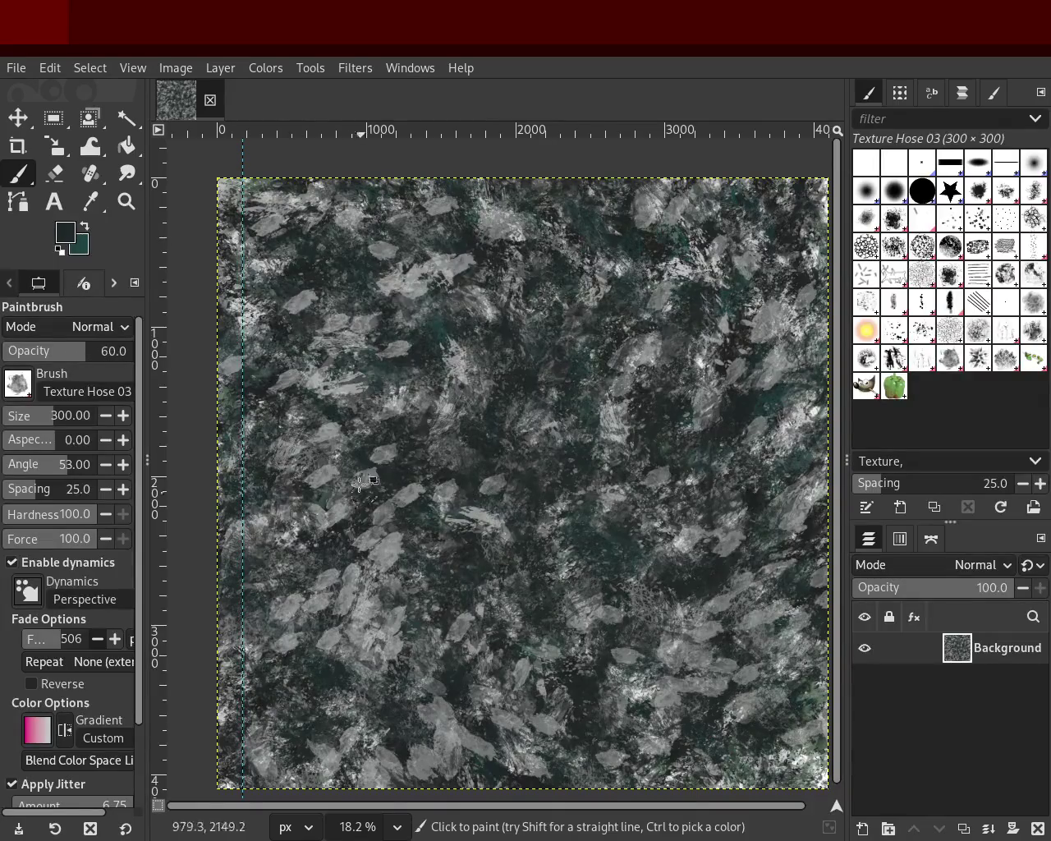
drag(97, 364, 111, 363)
mouse_move(733, 240)
mouse_down()
mouse_move(284, 745)
mouse_move(408, 433)
mouse_move(324, 687)
mouse_move(515, 629)
mouse_up()
key(ctrl+z)
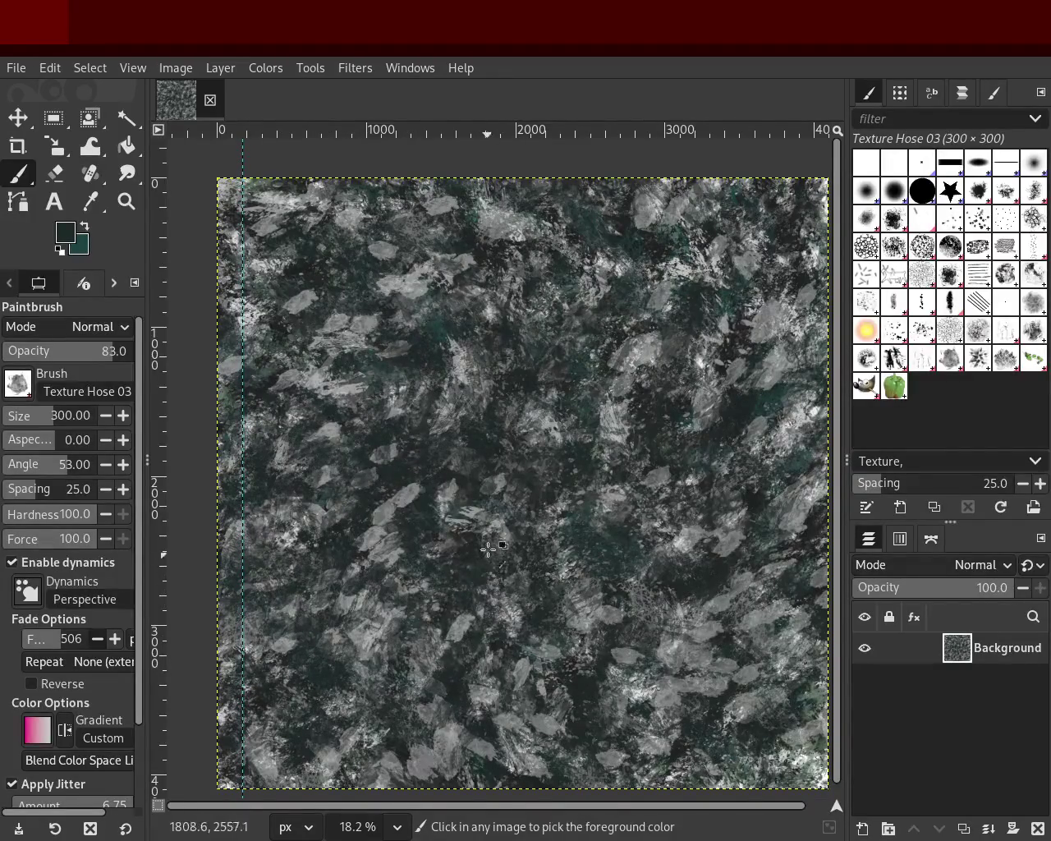
key(ctrl+z)
drag(624, 685, 463, 575)
key(ctrl+z)
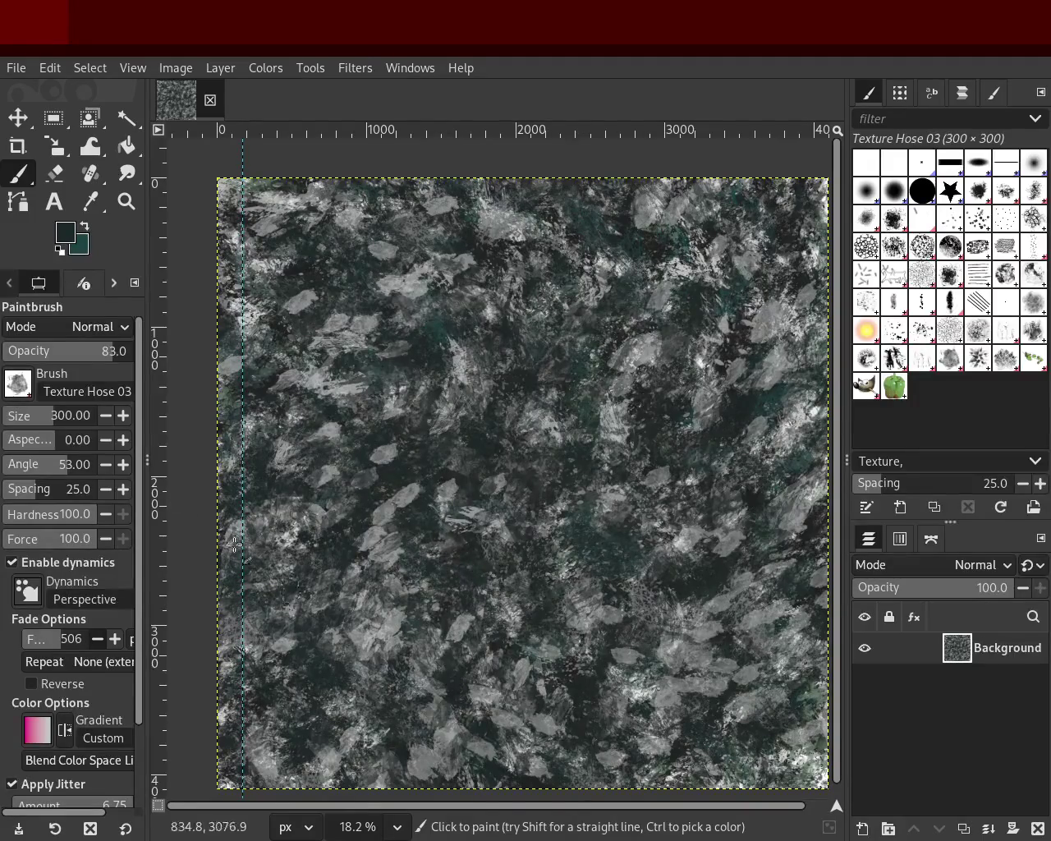
Step: Zoom in close on the texture's pixels, then back out to the whole image
click(490, 375)
ctrl+click(490, 375)
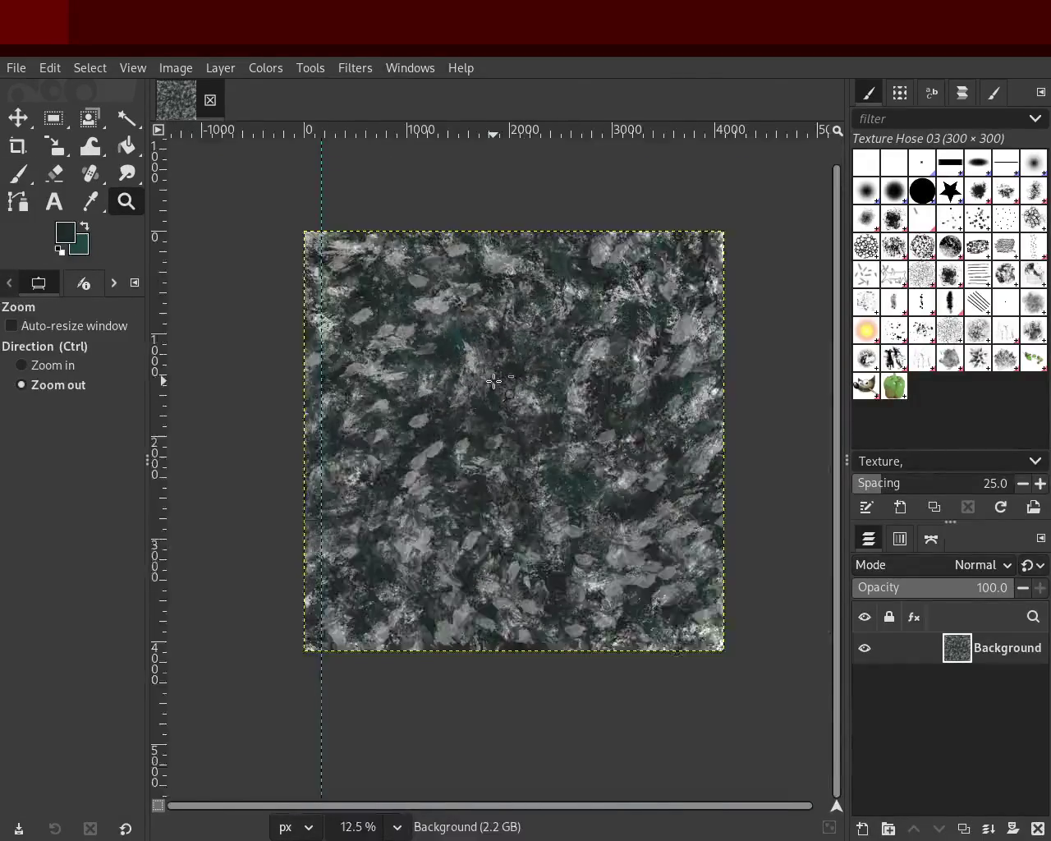
drag(620, 634, 626, 640)
click(519, 512)
click(519, 511)
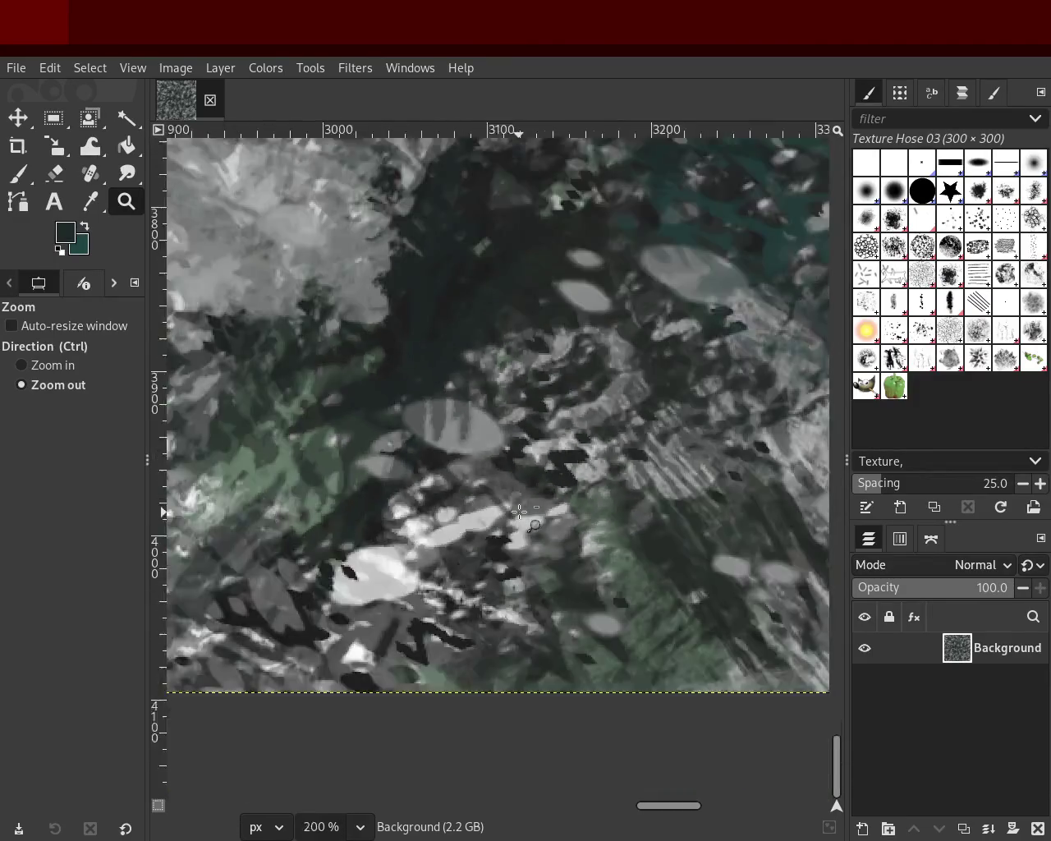
click(519, 512)
click(519, 511)
Step: Zoom in on a small patch of pixels and back out to inspect the texture
click(519, 511)
ctrl+click(512, 392)
click(466, 403)
click(466, 403)
drag(517, 493, 522, 498)
ctrl+click(492, 378)
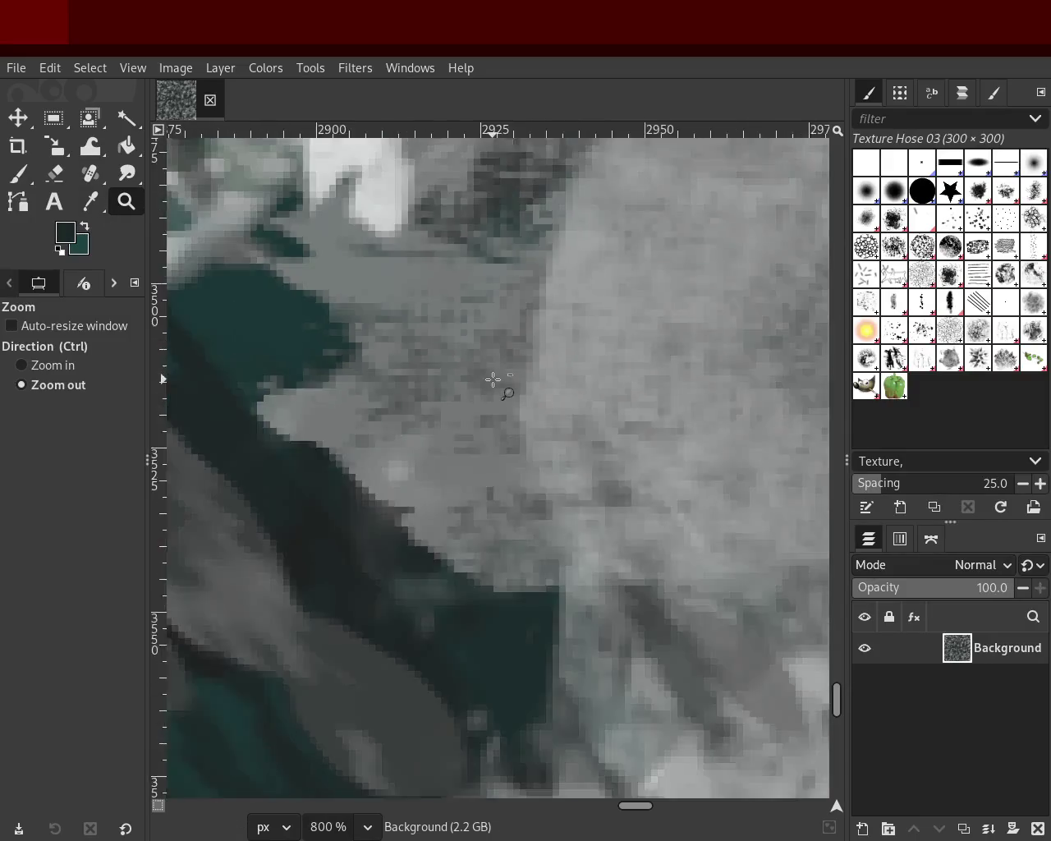
ctrl+click(493, 379)
ctrl+click(492, 378)
ctrl+click(493, 379)
ctrl+click(492, 378)
ctrl+click(493, 378)
ctrl+click(493, 378)
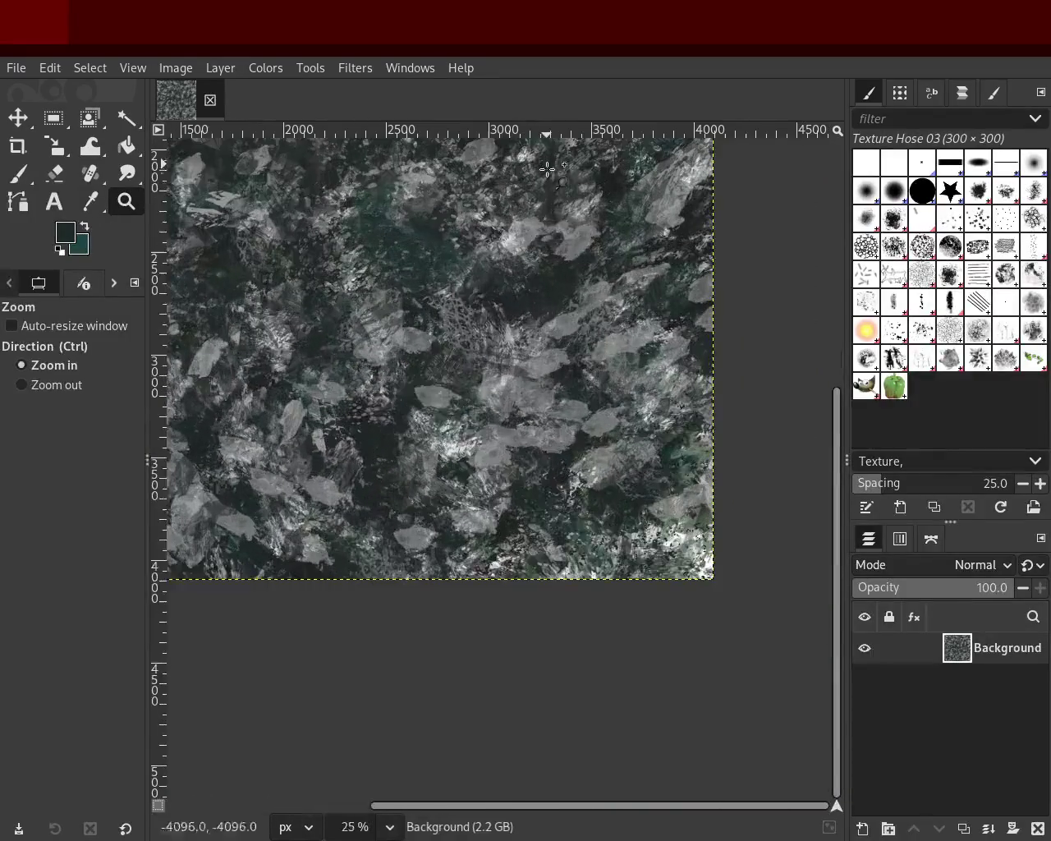
Step: Paint grey leaf-shaped dabs sampled from the canvas, then zoom out to review
click(19, 173)
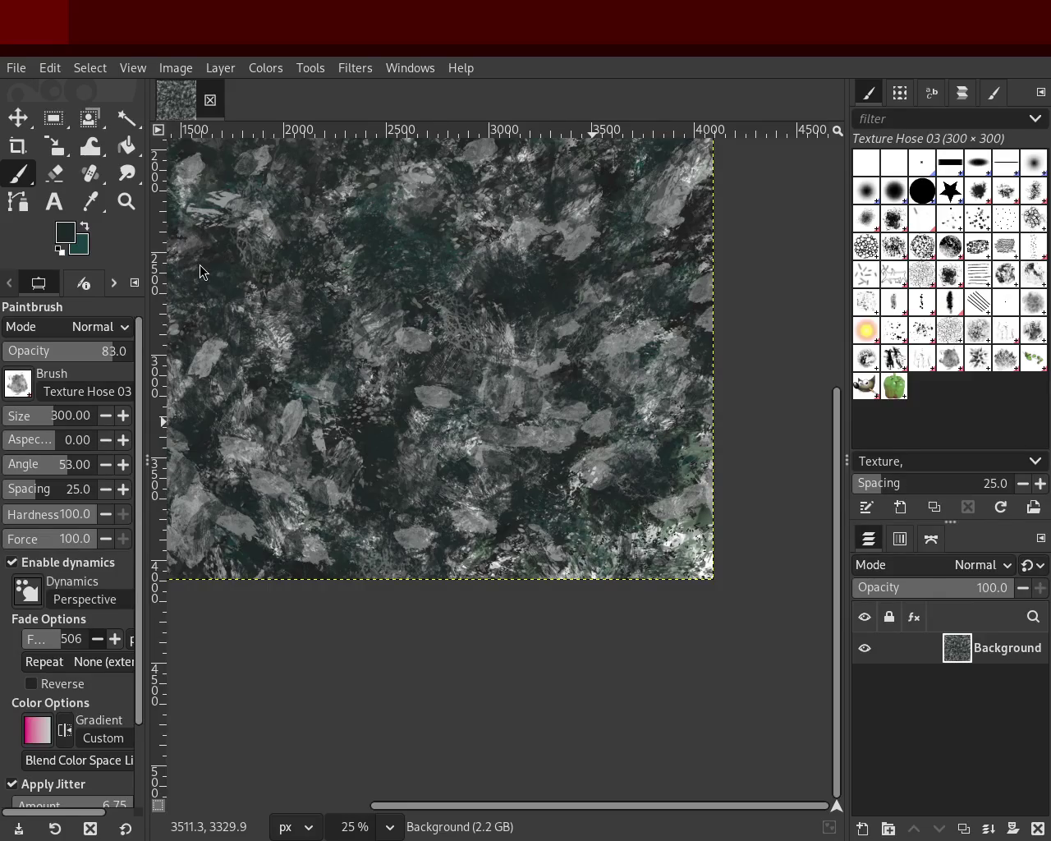
key(ctrl)
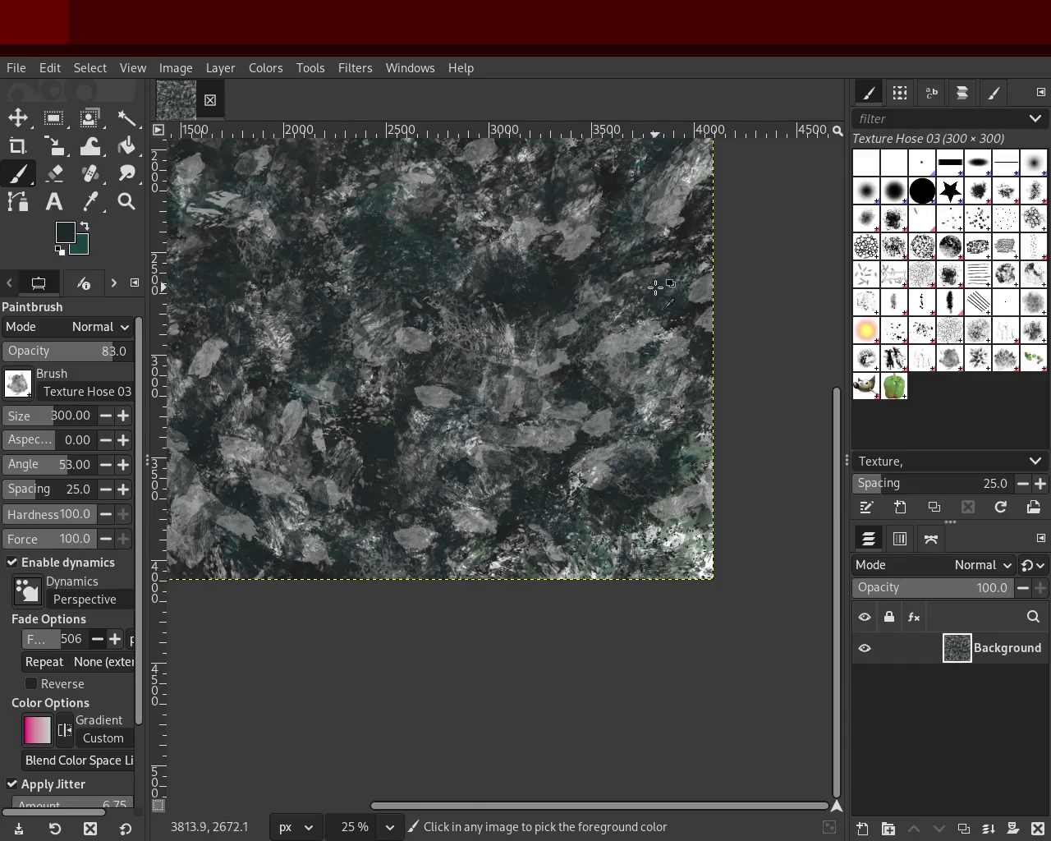
mouse_move(667, 233)
mouse_down()
mouse_move(168, 432)
mouse_move(454, 349)
mouse_move(639, 217)
mouse_move(563, 445)
mouse_move(497, 390)
mouse_up()
key(z)
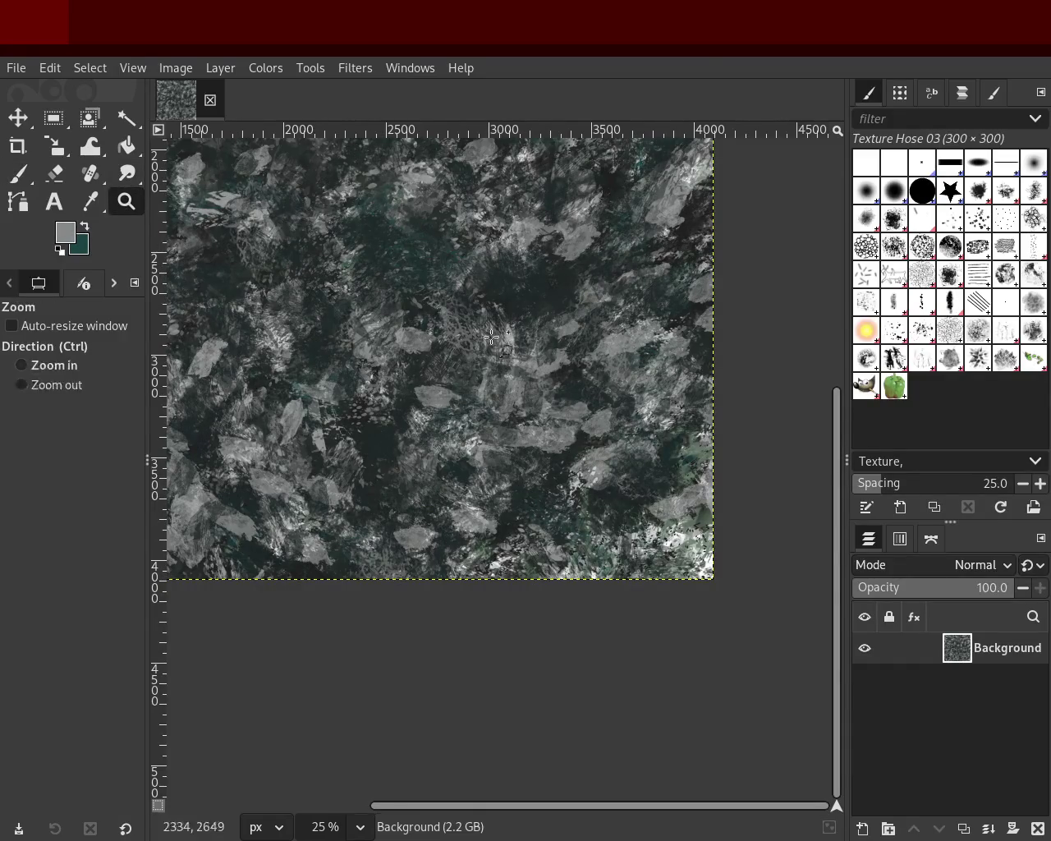
ctrl+click(618, 416)
ctrl+click(618, 416)
scroll(618, 416, down, 2)
scroll(591, 406, up, 3)
scroll(569, 396, down, 1)
scroll(553, 395, up, 2)
Step: Stamp a dark teal dab lower left and light grey dabs right and near the top
key(p)
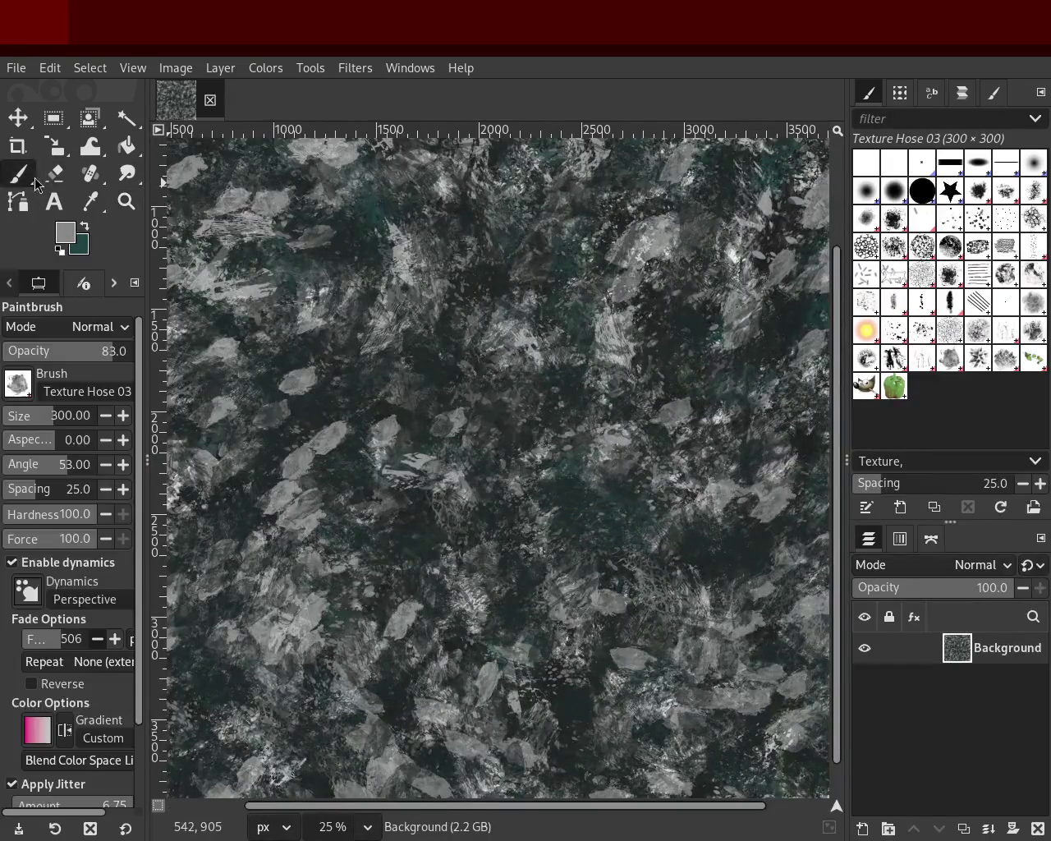
ctrl+click(566, 261)
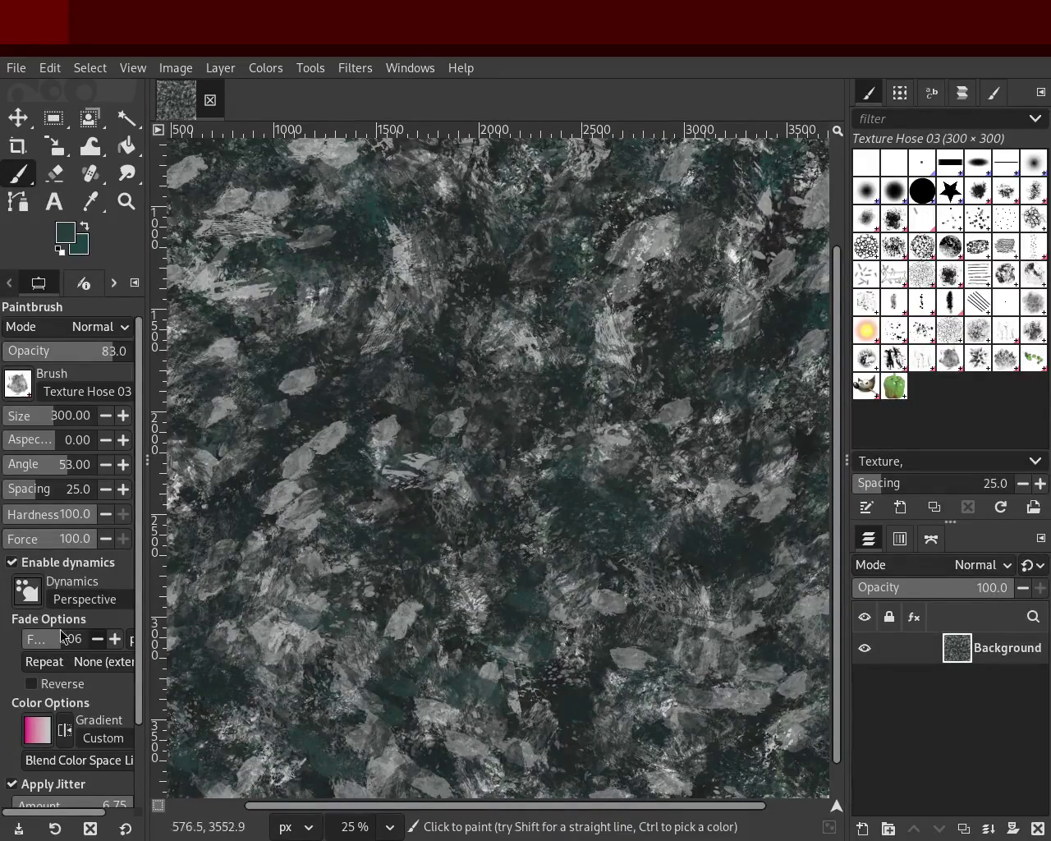
click(424, 537)
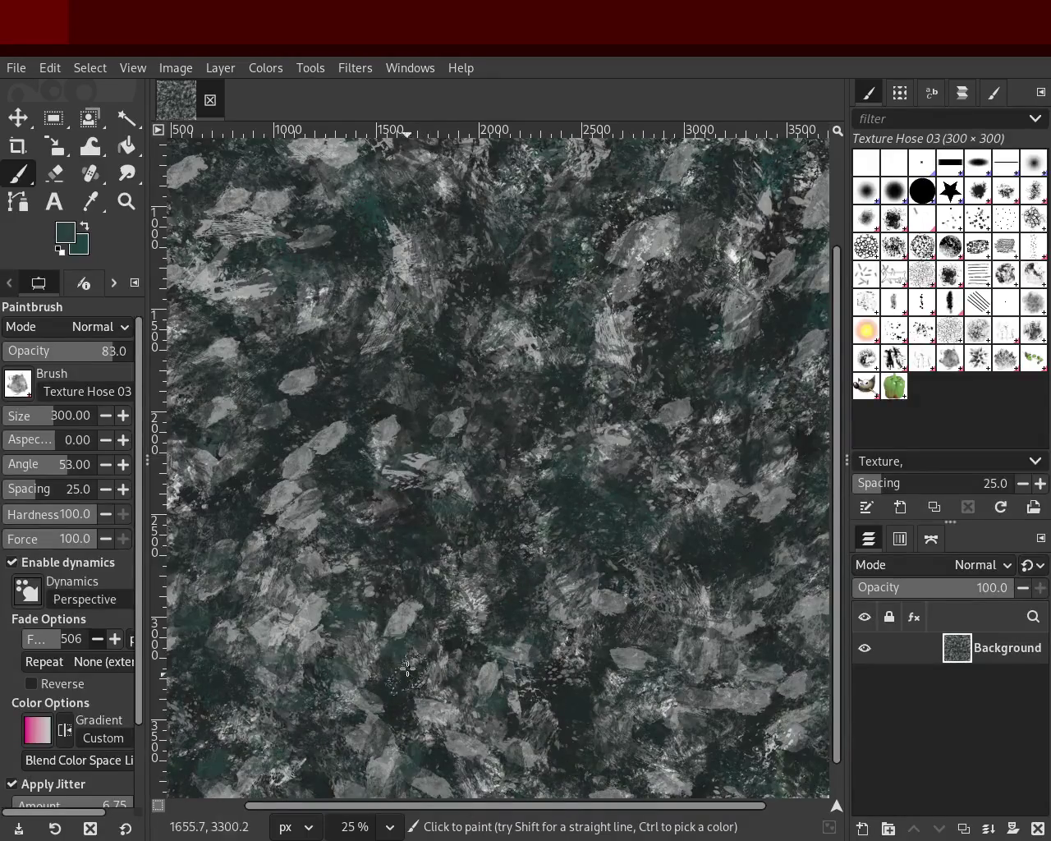
ctrl+click(439, 489)
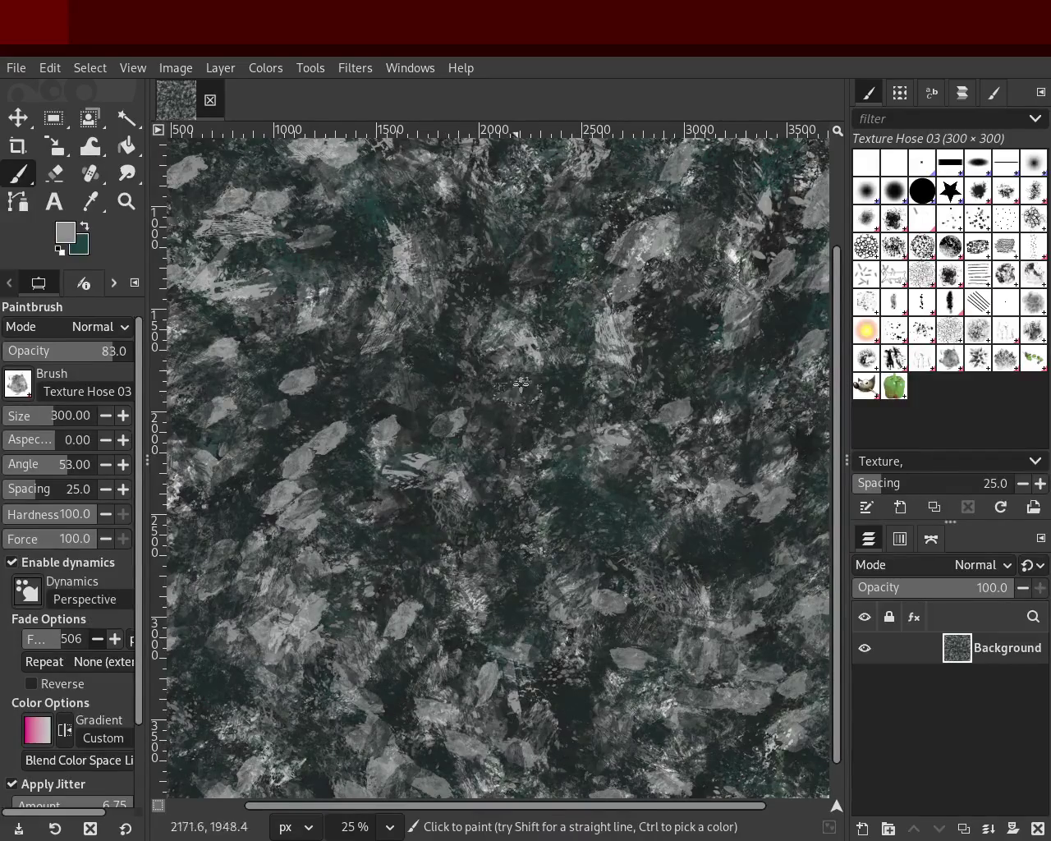
click(653, 522)
click(657, 193)
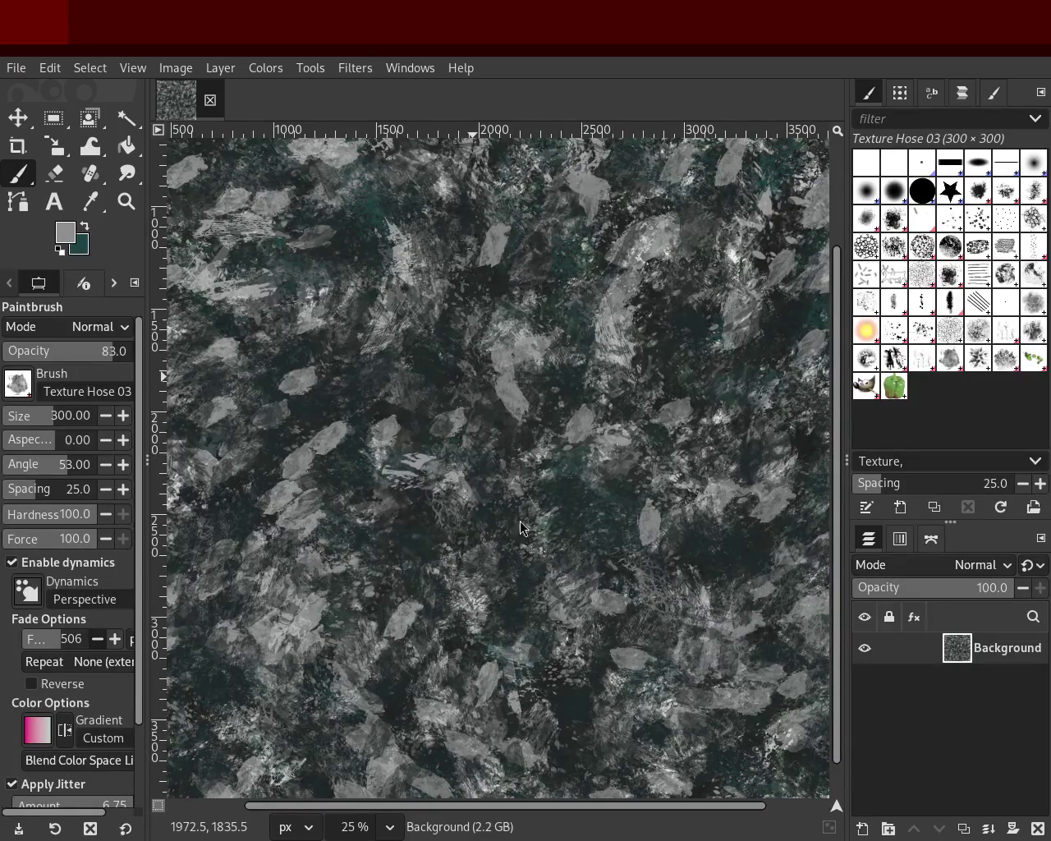
Step: Try a sweep of lighter grey leaf dabs, undo it, and zoom to fit the image
ctrl+click(620, 362)
mouse_move(620, 362)
mouse_down()
mouse_move(433, 248)
mouse_move(198, 180)
mouse_move(561, 261)
mouse_move(518, 642)
mouse_up()
key(ctrl+z)
click(127, 201)
ctrl+click(474, 351)
ctrl+click(474, 351)
ctrl+click(474, 351)
click(474, 350)
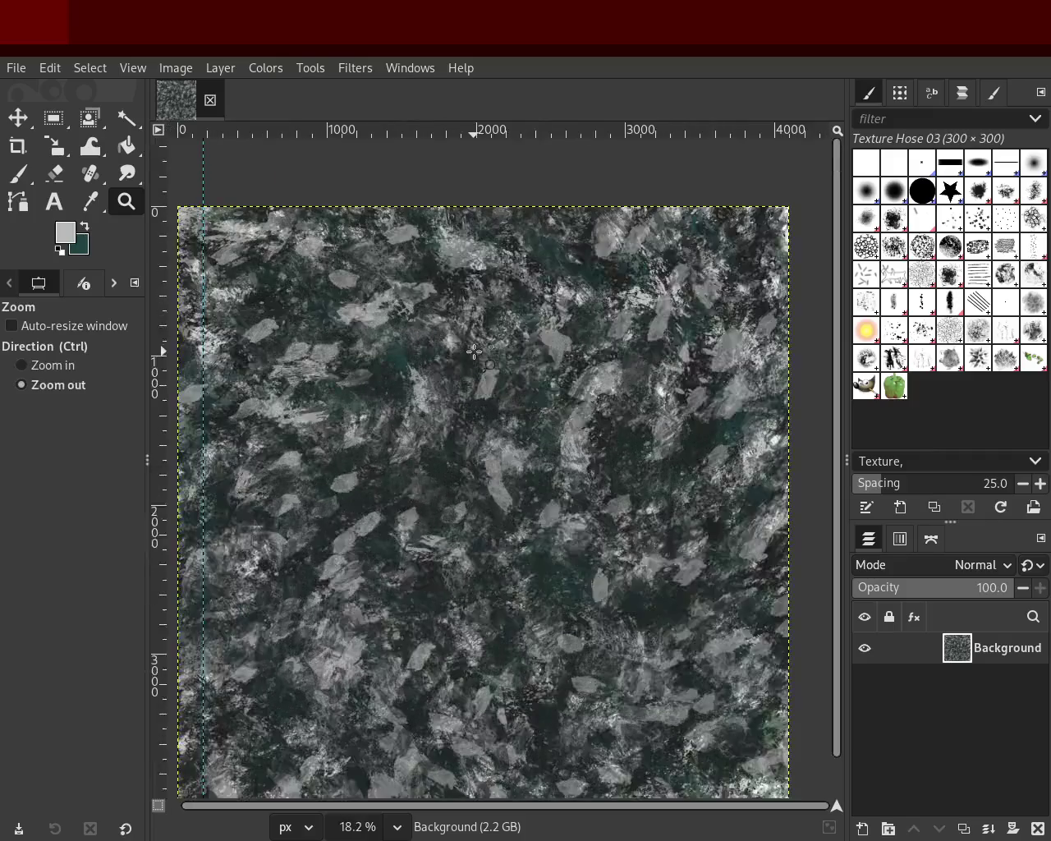
ctrl+click(473, 351)
Step: Paint slightly darker grey dabs along the lower canvas, then sample a near-black green
click(438, 493)
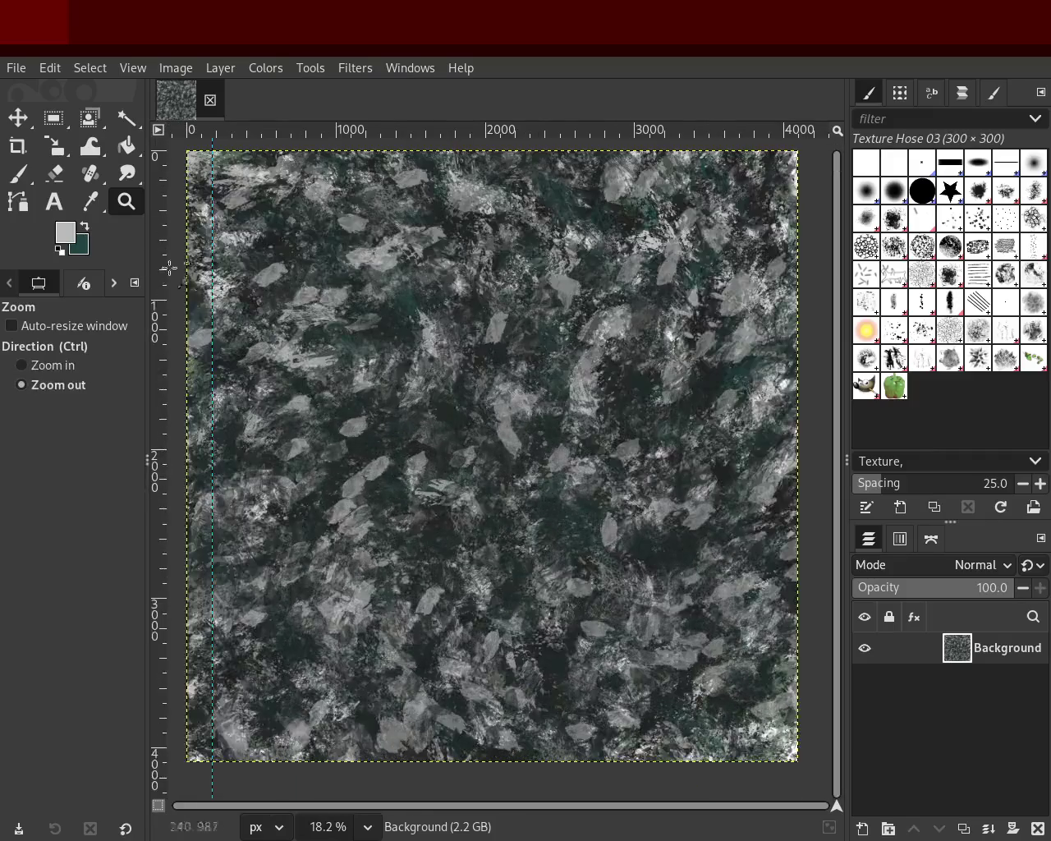
click(18, 174)
ctrl+click(652, 243)
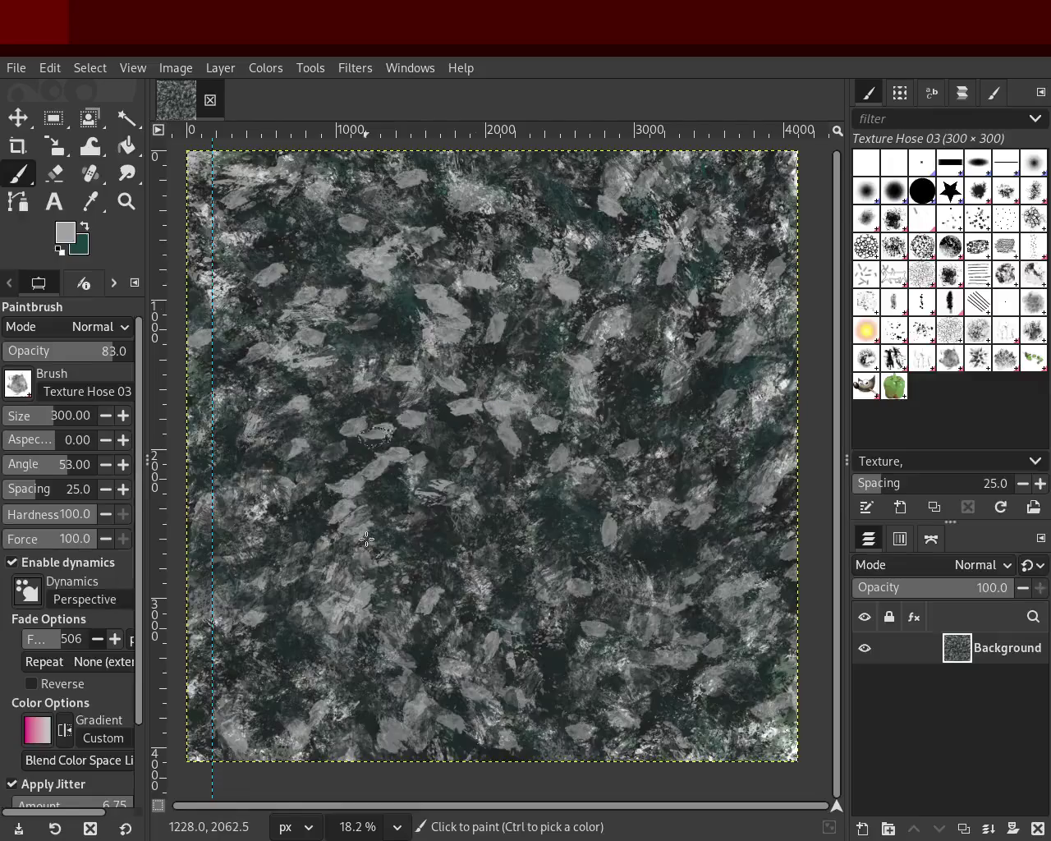
drag(388, 656, 282, 690)
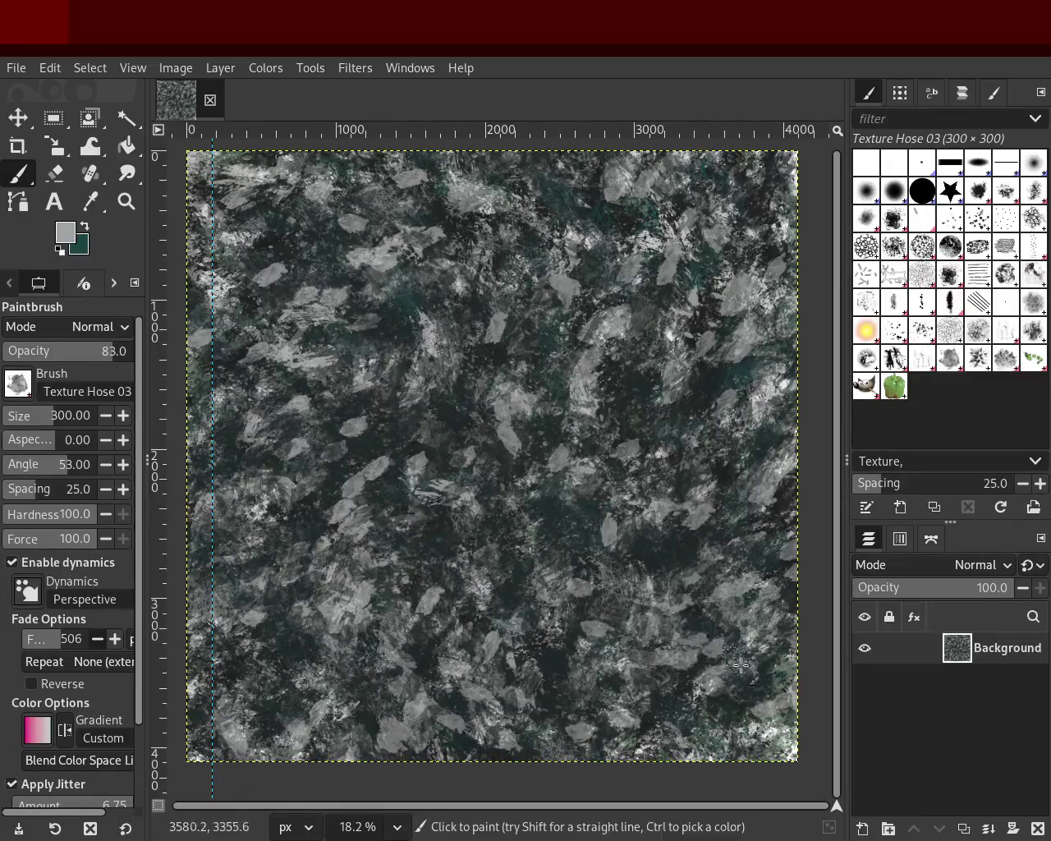
ctrl+click(723, 698)
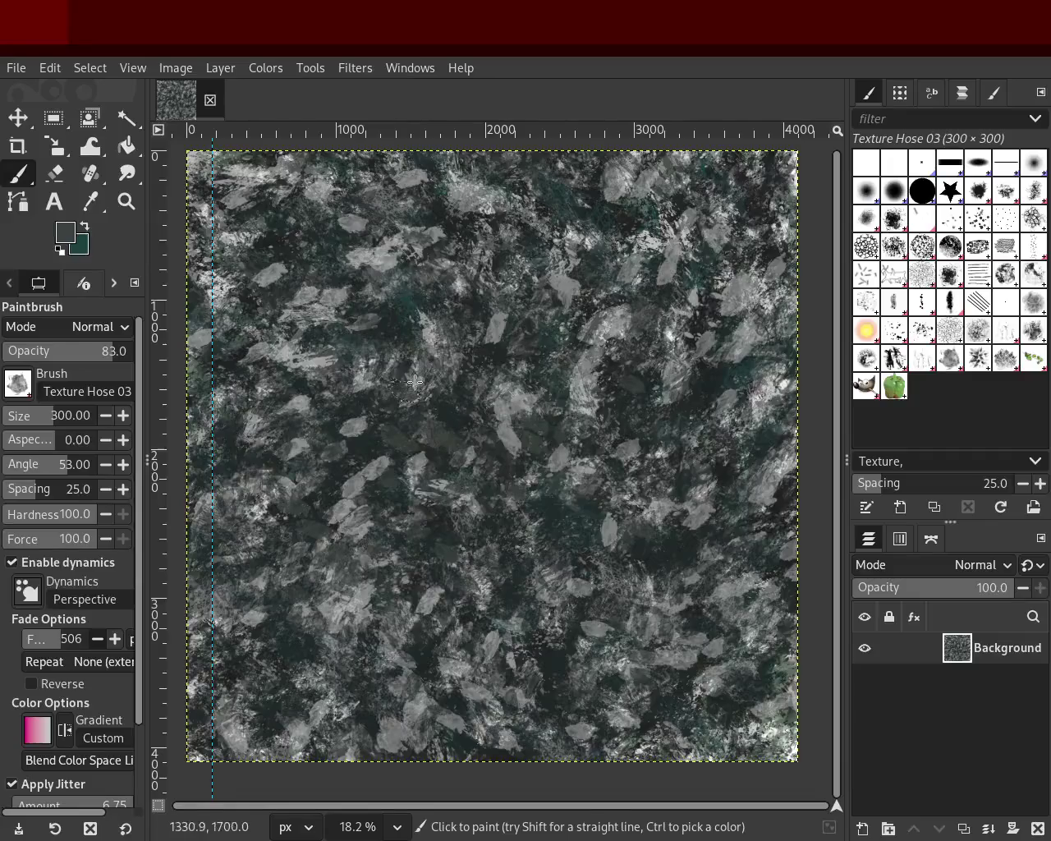
ctrl+click(451, 415)
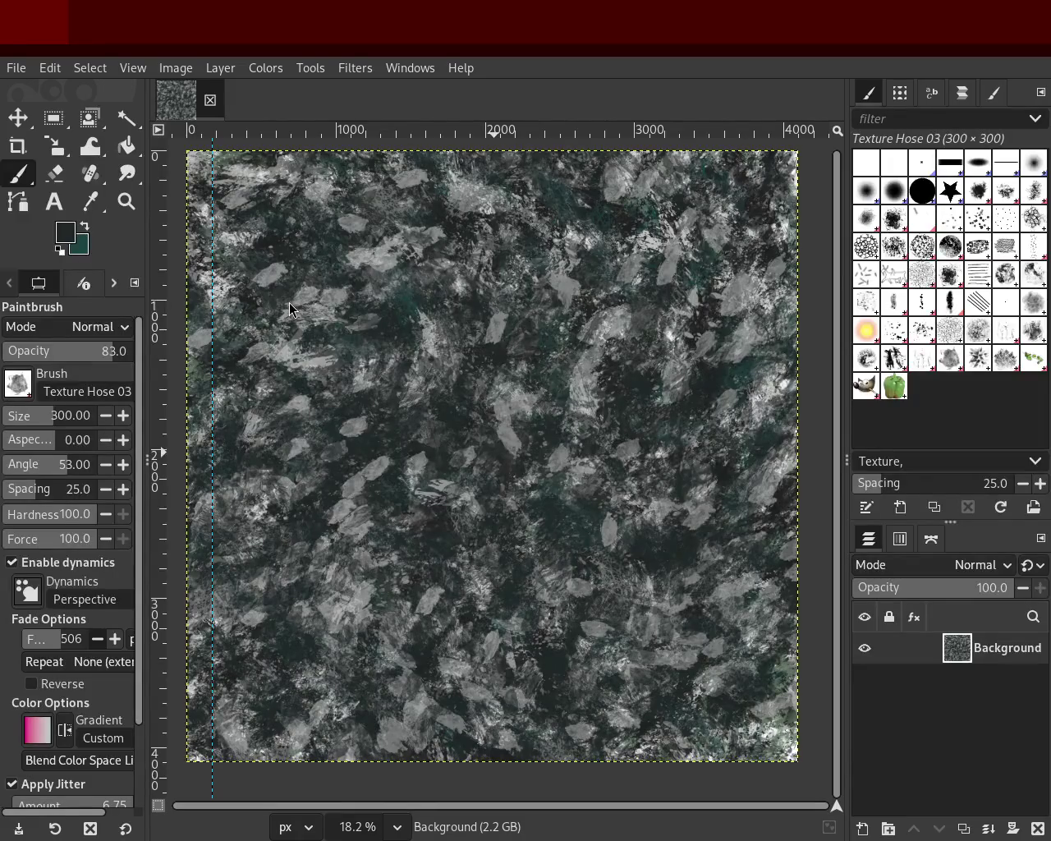
Step: Paint dark jittered dabs mid-canvas and light grey dabs along the lower edge
key(ctrl)
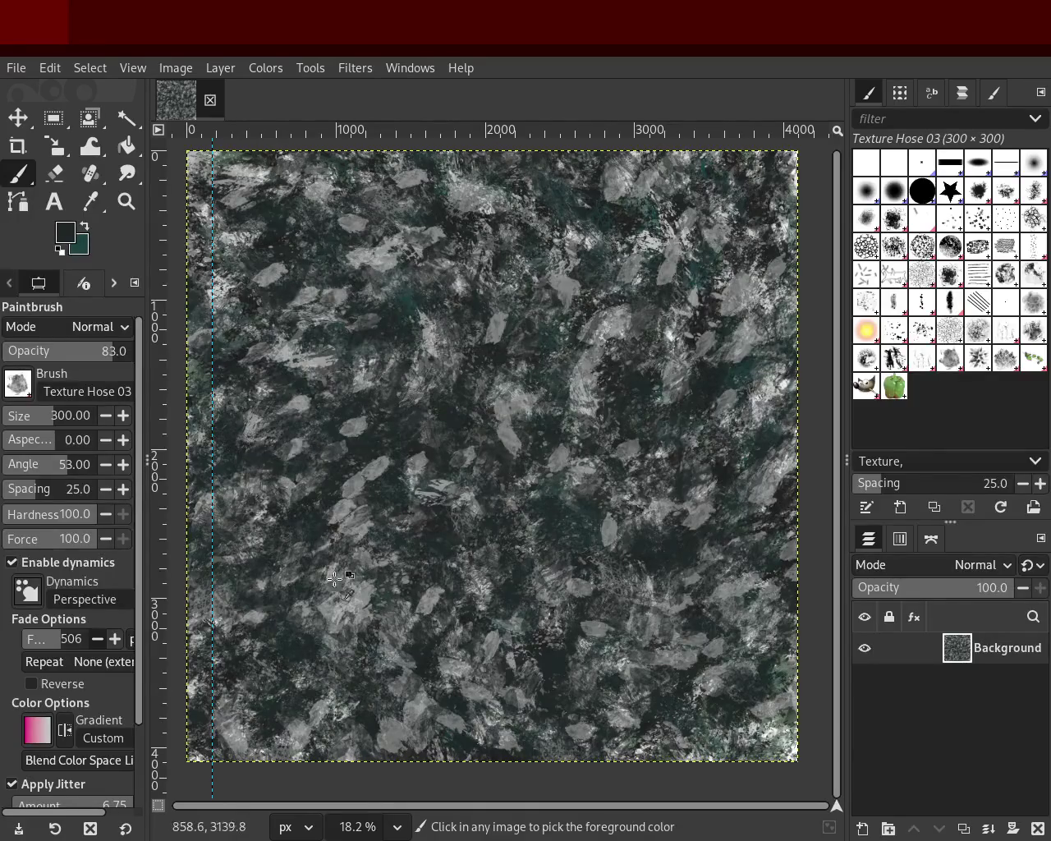
ctrl+click(296, 408)
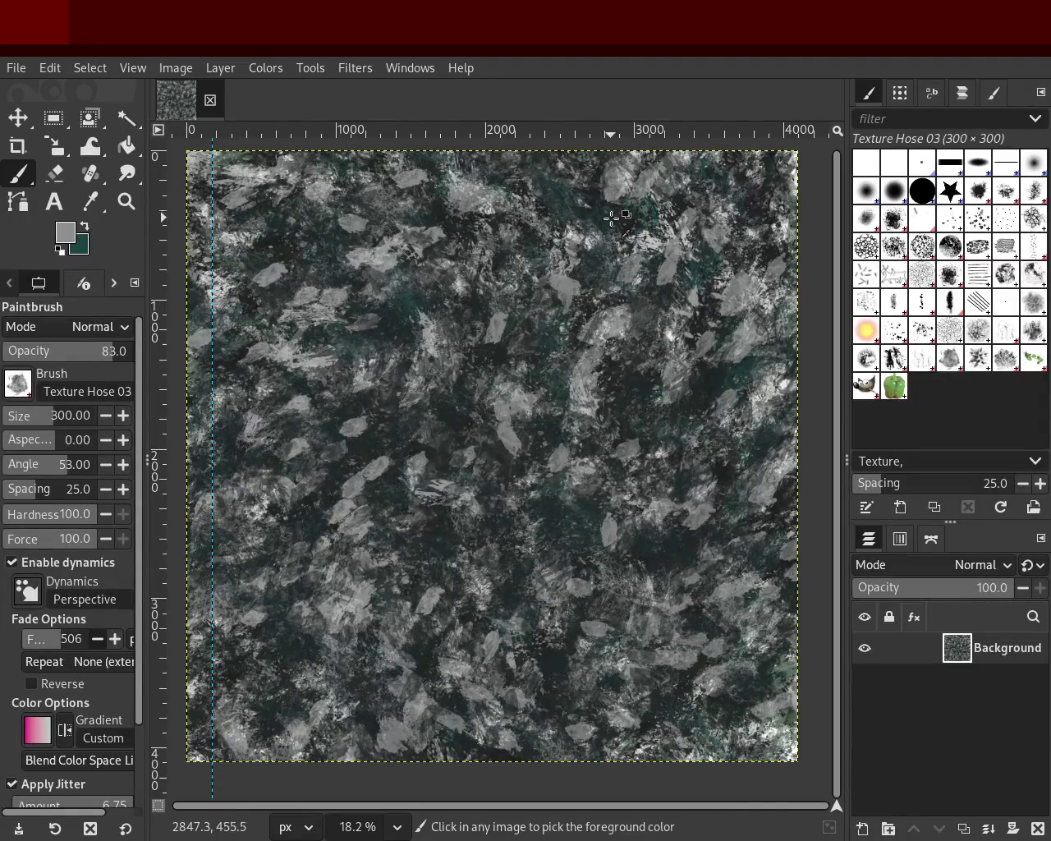
ctrl+click(441, 215)
drag(533, 328, 320, 433)
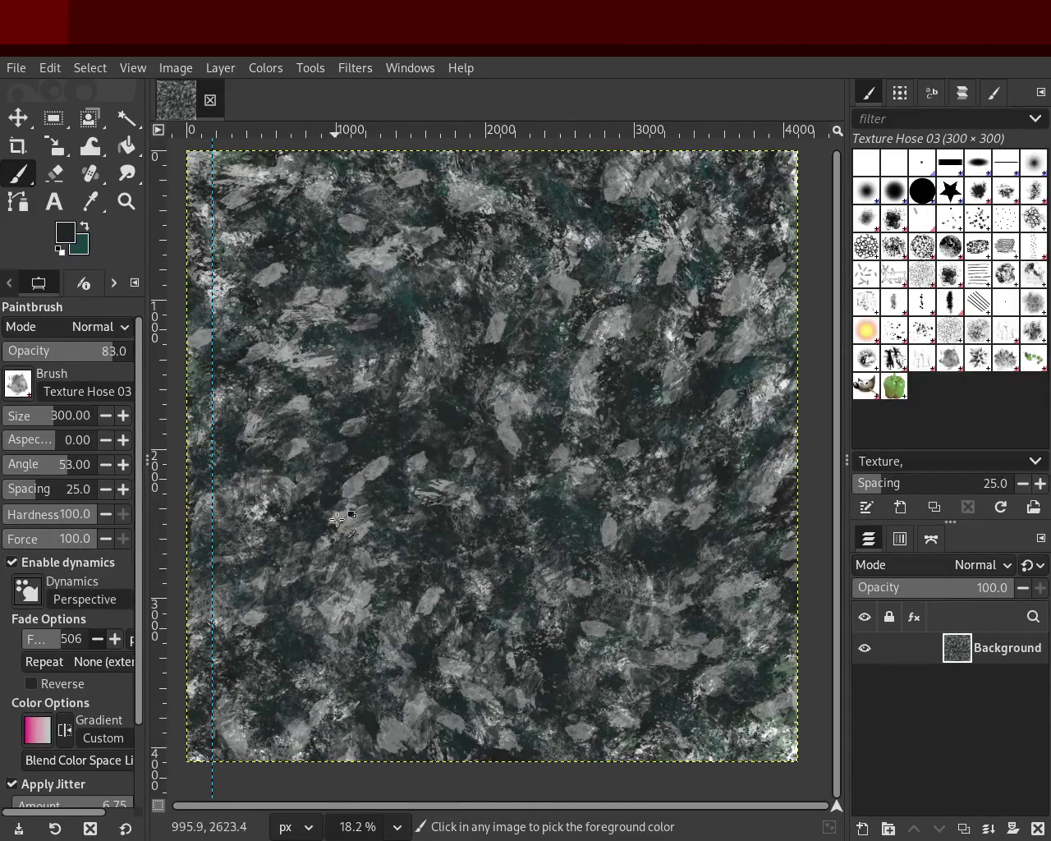
ctrl+click(343, 605)
drag(582, 441, 675, 678)
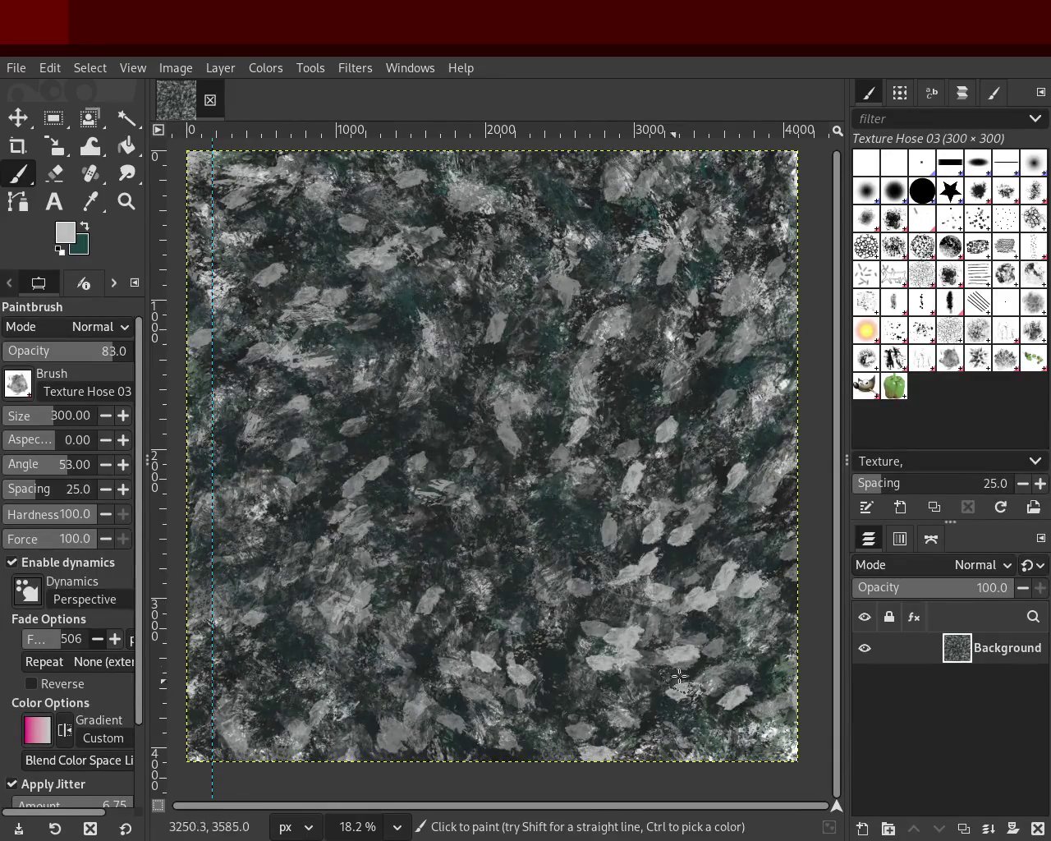
key(ctrl+z)
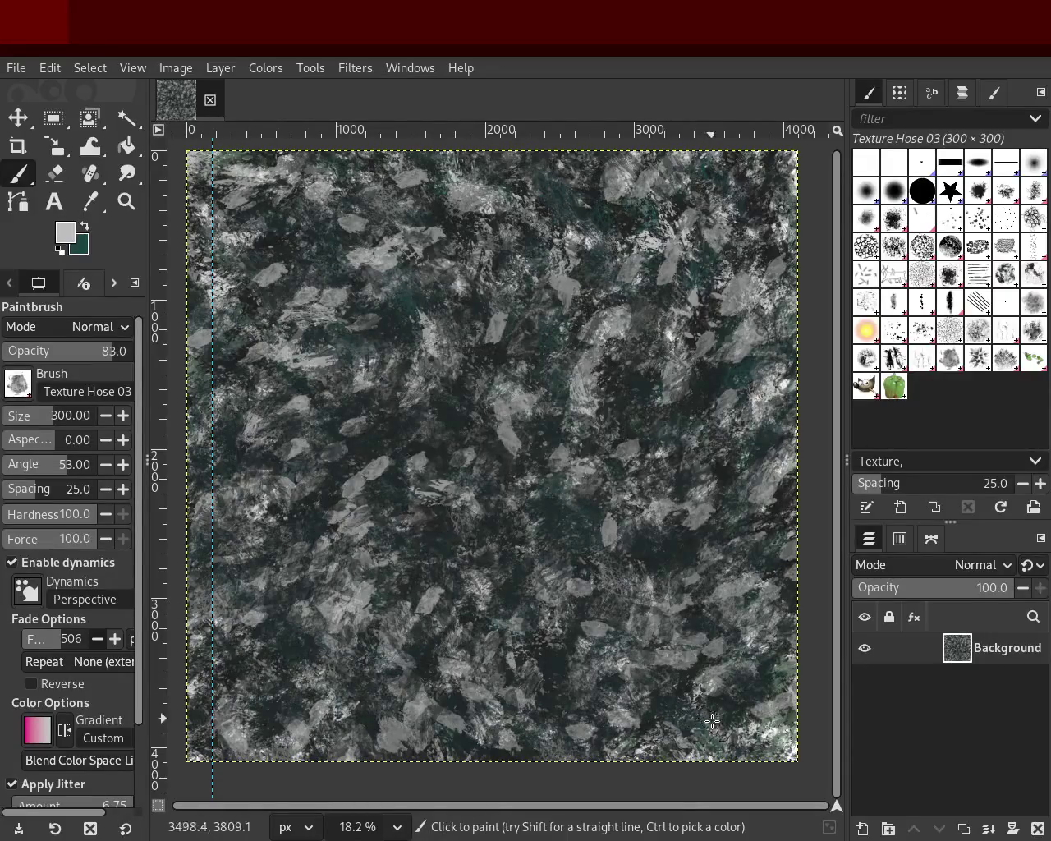
drag(712, 720, 514, 733)
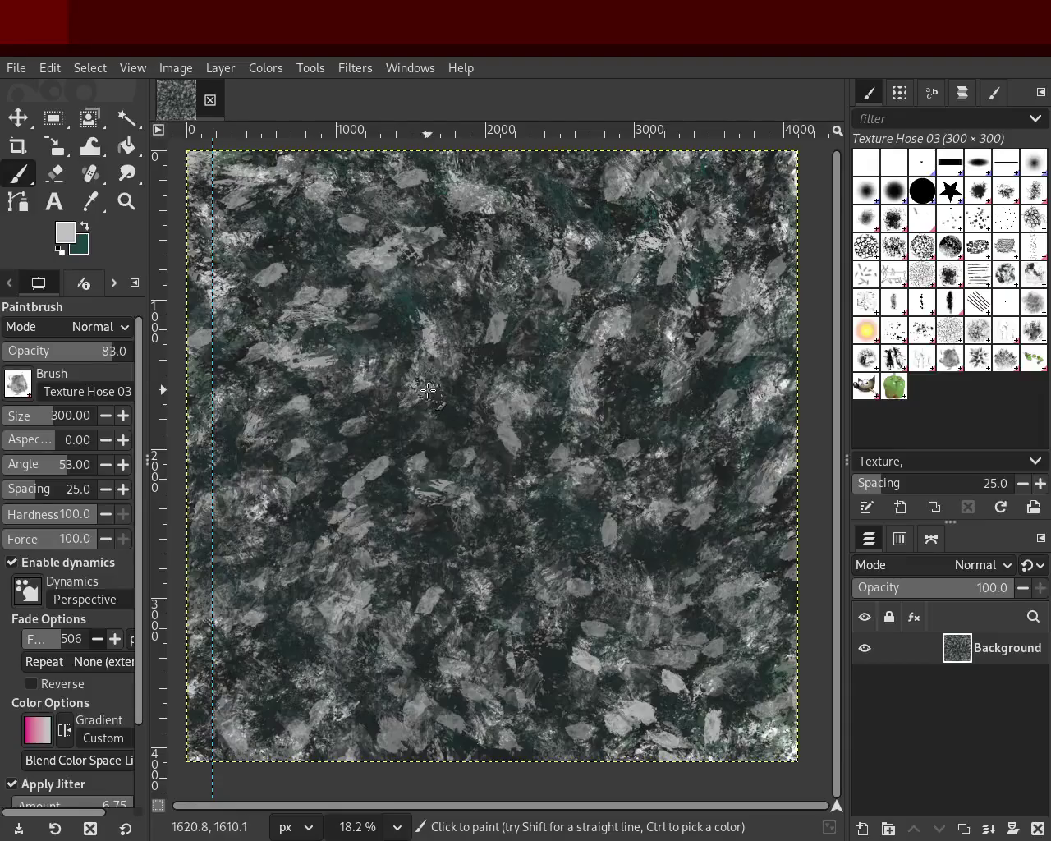
Step: Paint dark teal dabs across the lower canvas; try and undo bright leaf strokes lower left
ctrl+click(416, 304)
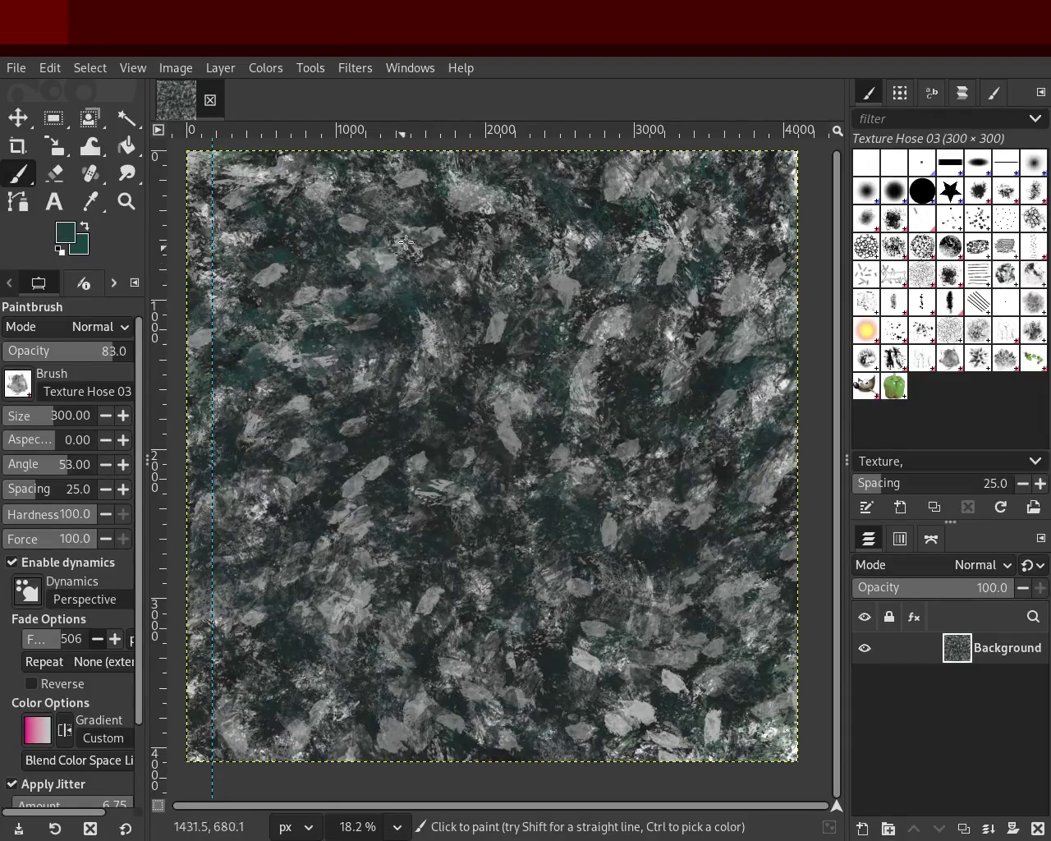
mouse_move(401, 407)
mouse_down()
mouse_move(448, 688)
mouse_move(337, 751)
mouse_move(680, 673)
mouse_move(675, 764)
mouse_up()
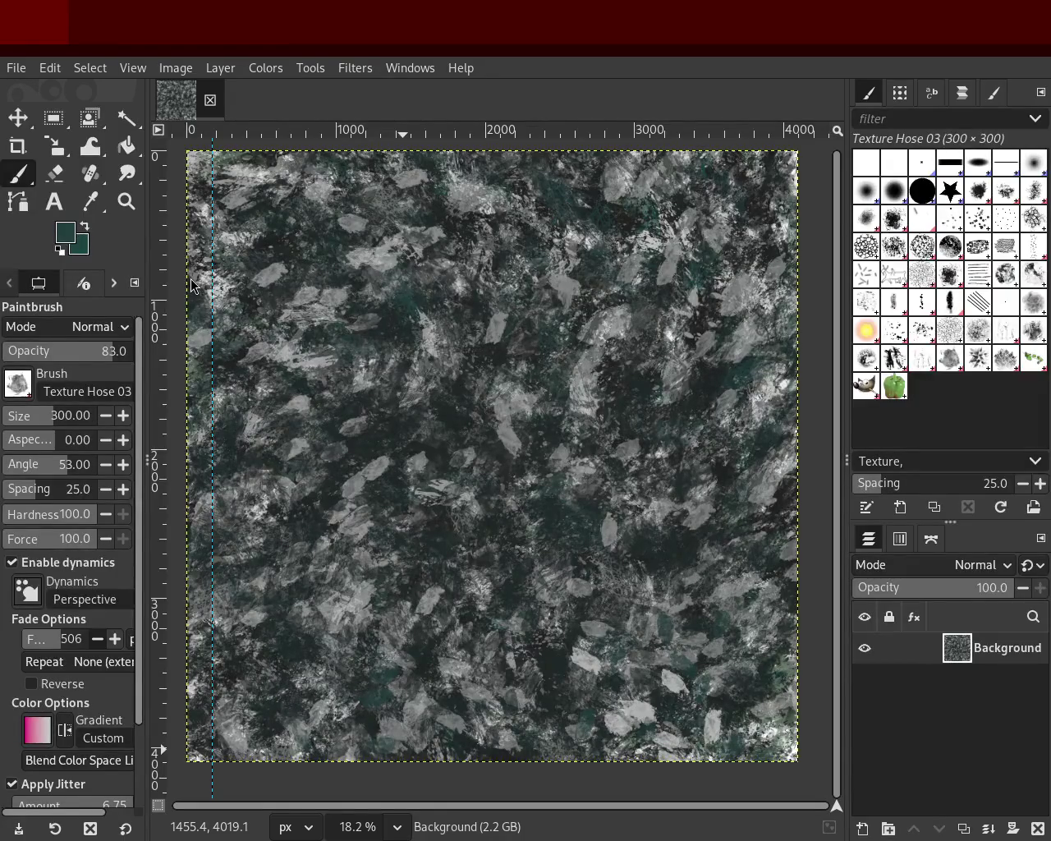
key(ctrl)
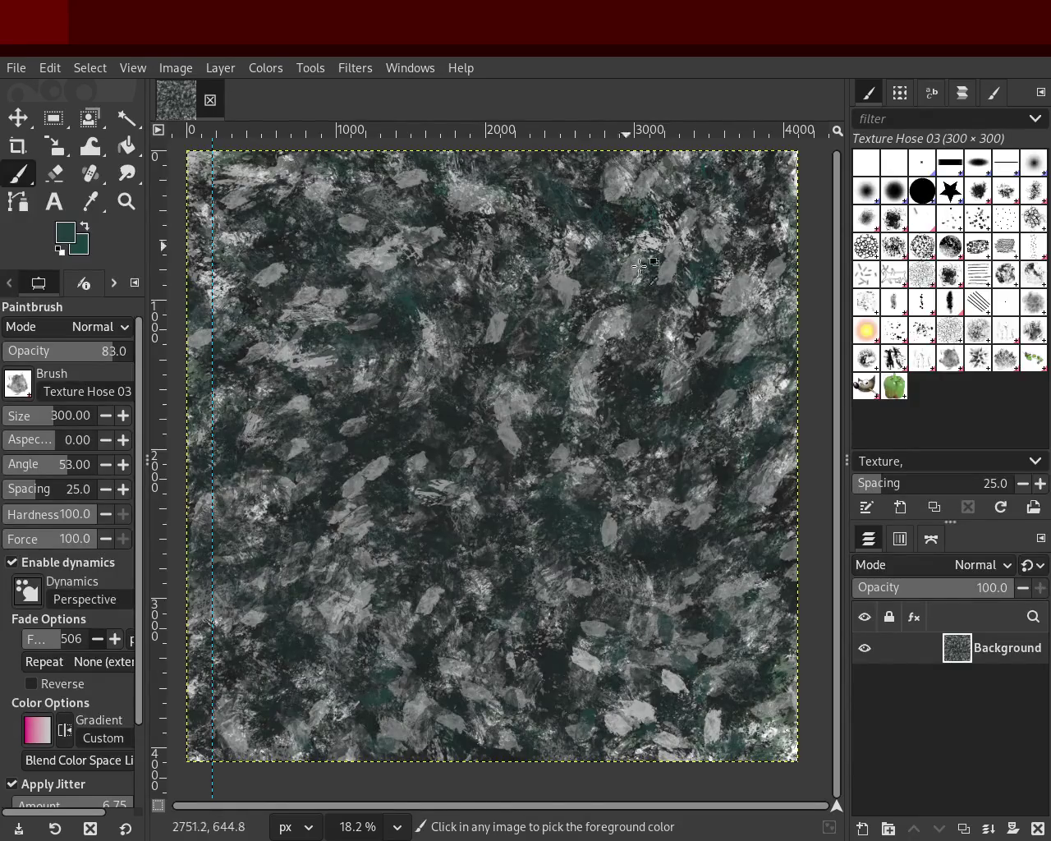
drag(394, 480, 413, 605)
key(ctrl+z)
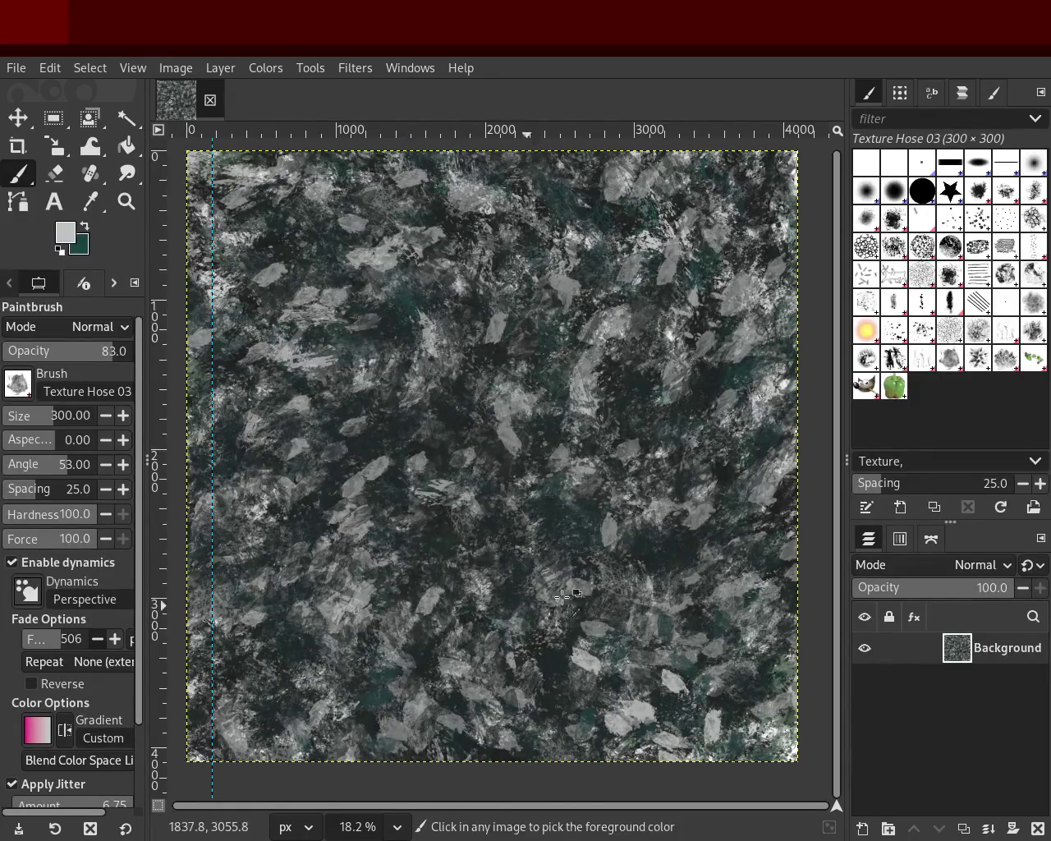
drag(522, 605, 238, 620)
key(ctrl+z)
Step: Test leaf stamps and strokes, keeping repainted bright leaves in the upper right
key(ctrl+z)
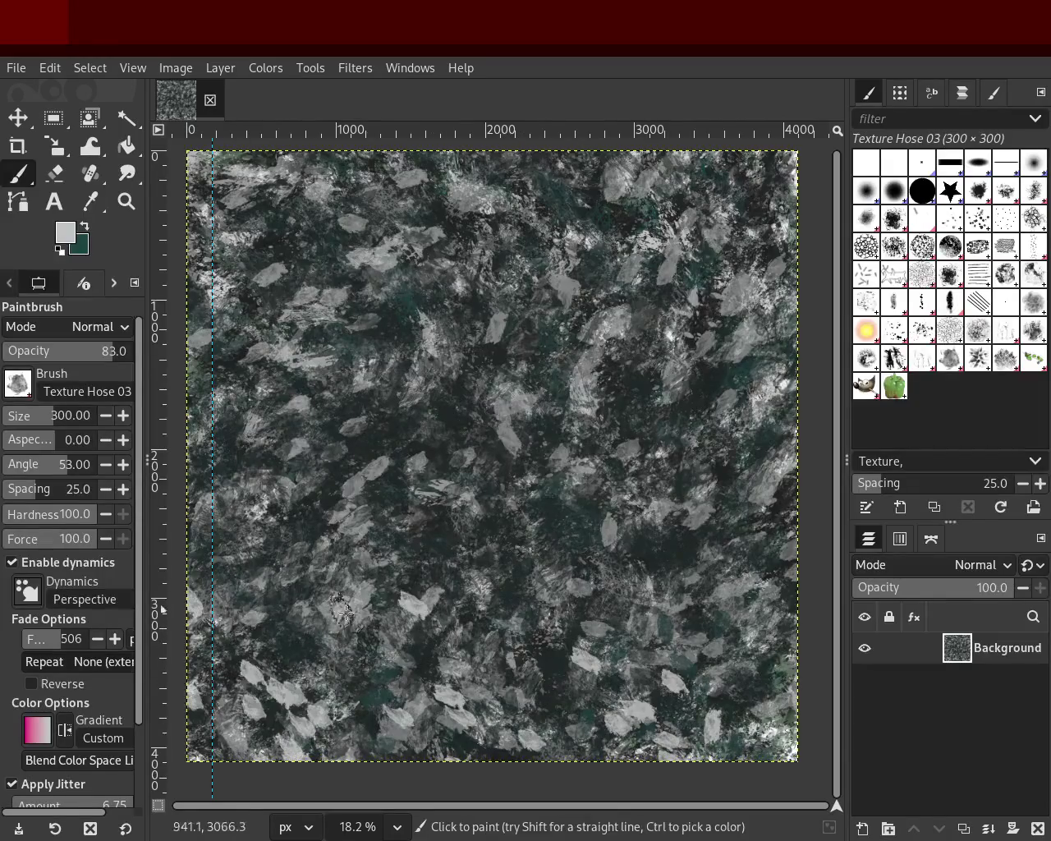
click(575, 509)
key(ctrl+z)
click(426, 410)
key(ctrl+z)
drag(254, 211, 240, 240)
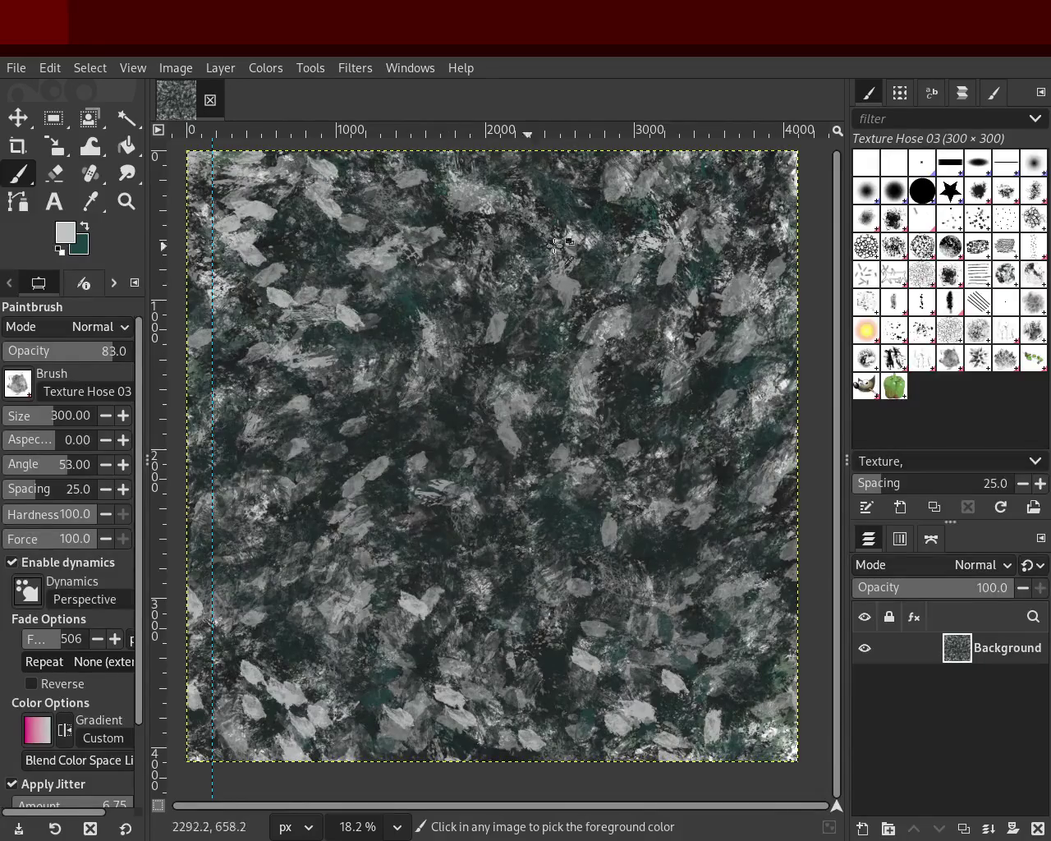
key(ctrl+z)
drag(734, 238, 673, 378)
key(ctrl+z)
drag(735, 251, 759, 394)
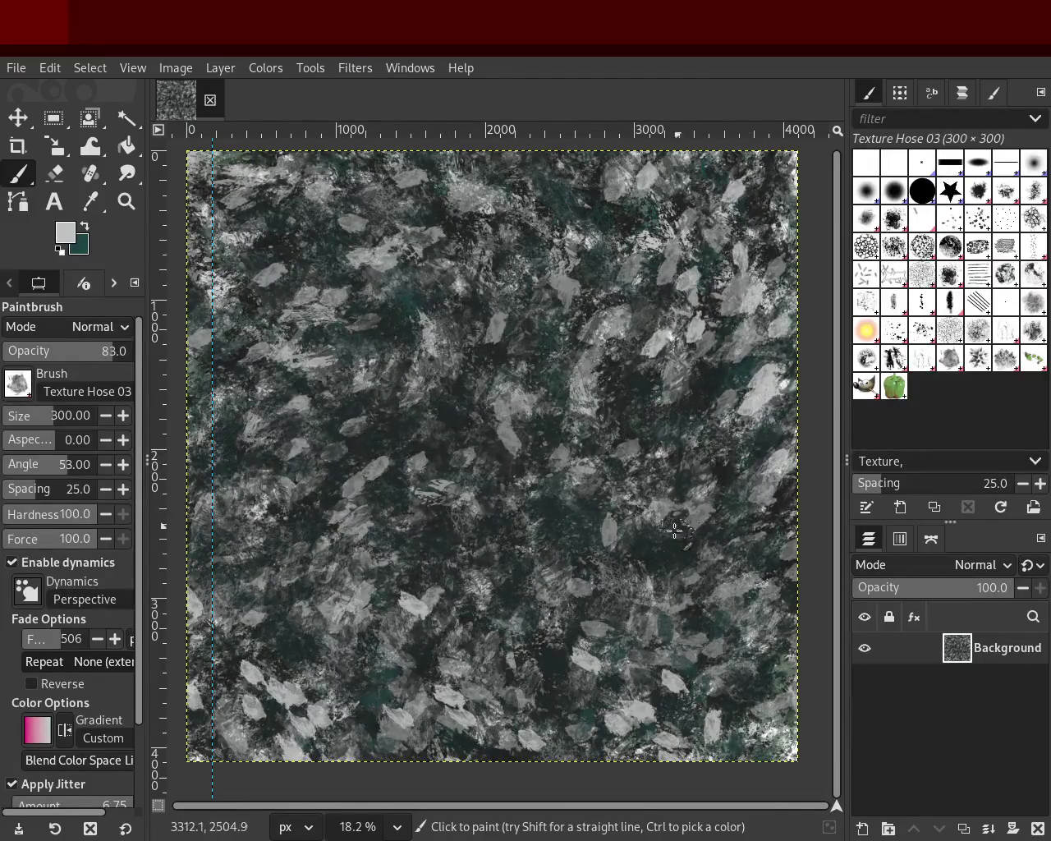
Step: Repeatedly stamp and undo leaf sets to rework the upper-left arrangement
click(413, 481)
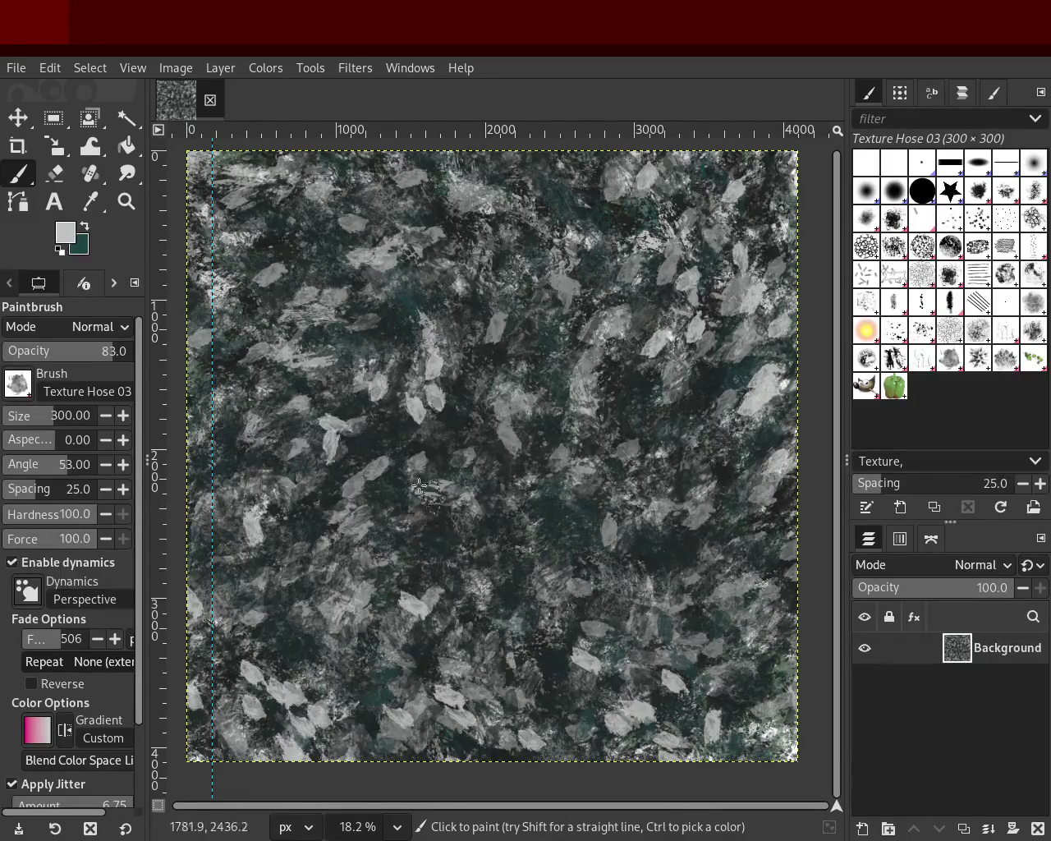
key(ctrl+z)
click(542, 501)
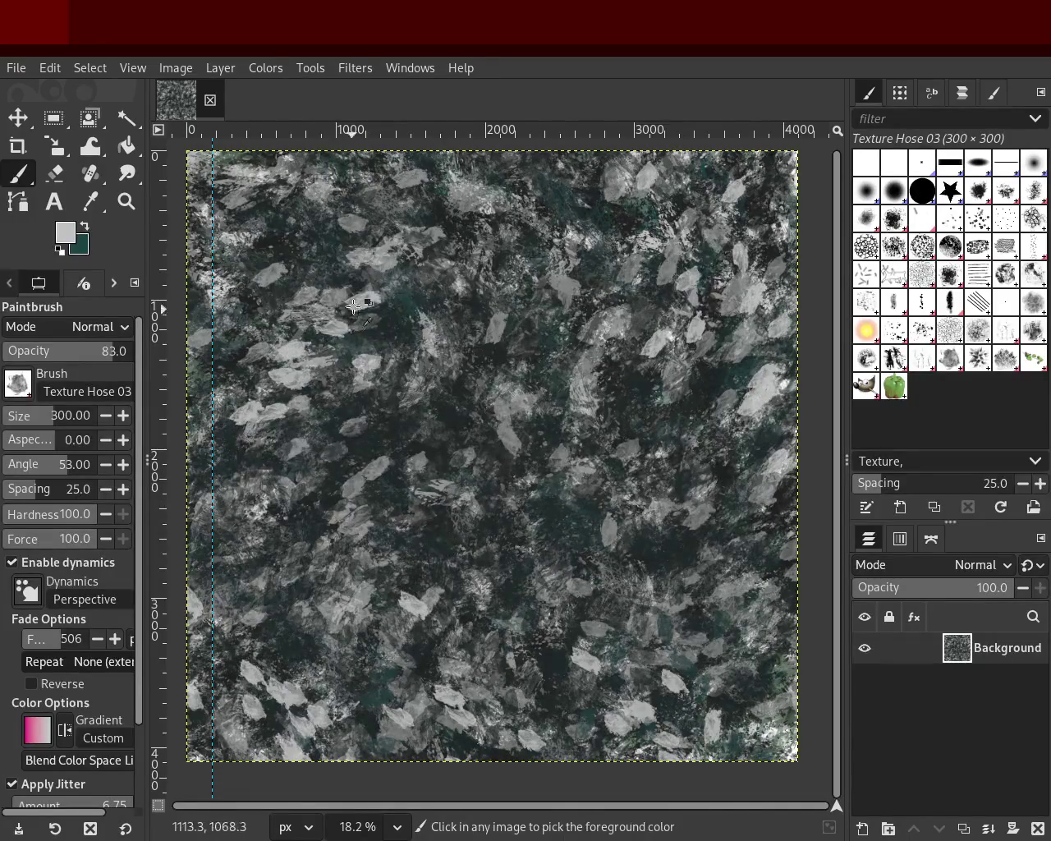
key(ctrl+z)
click(358, 314)
key(ctrl+z)
click(418, 501)
key(ctrl+z)
click(254, 238)
key(ctrl+z)
Step: Keep re-stamping leaves, settling on a set in the middle of the canvas
click(399, 463)
key(ctrl+z)
click(414, 478)
key(ctrl+z)
click(312, 710)
key(ctrl+z)
click(555, 510)
key(ctrl+z)
click(615, 498)
Step: Sample dark teal and light grey, undo two light leaf blobs, and select Bristles 01
ctrl+click(582, 522)
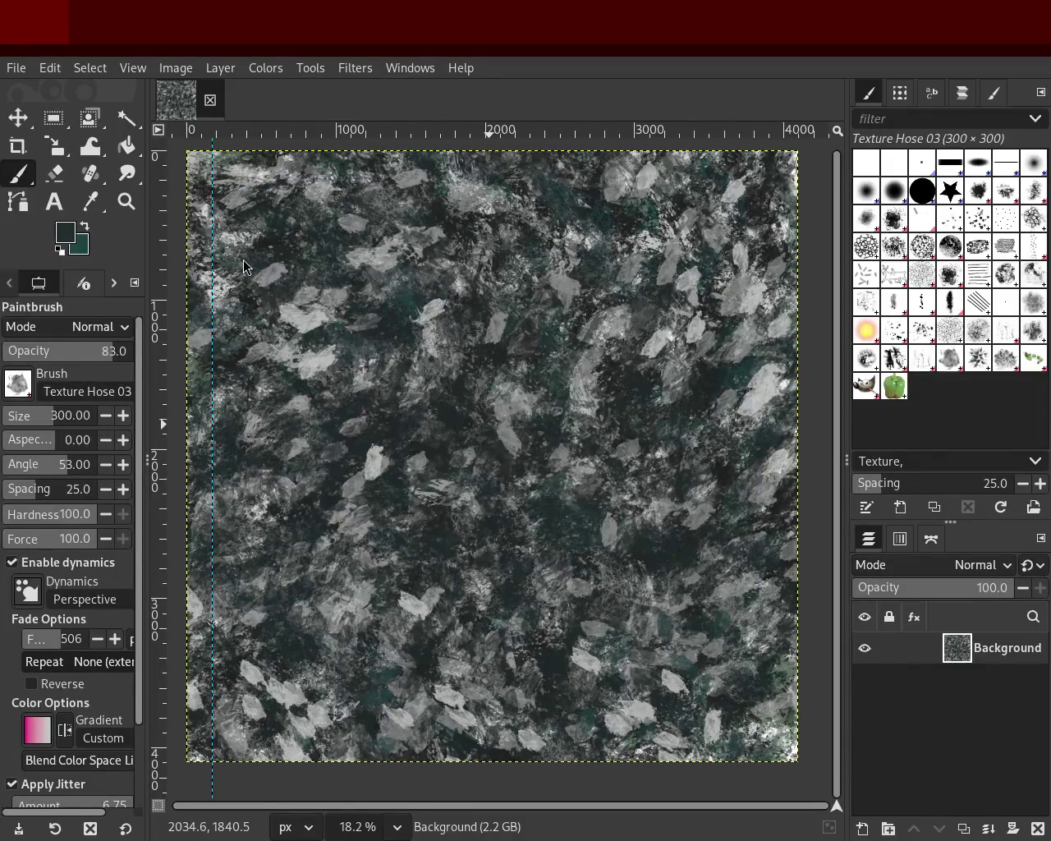
ctrl+click(665, 339)
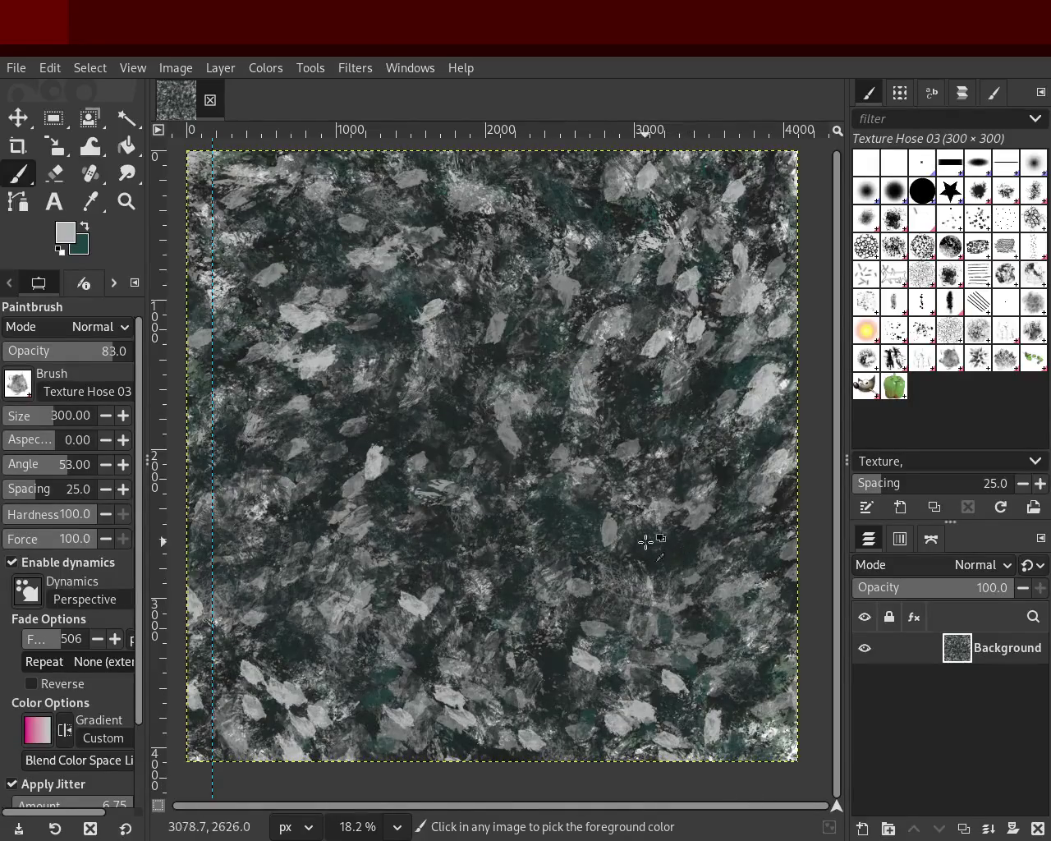
key(ctrl+z)
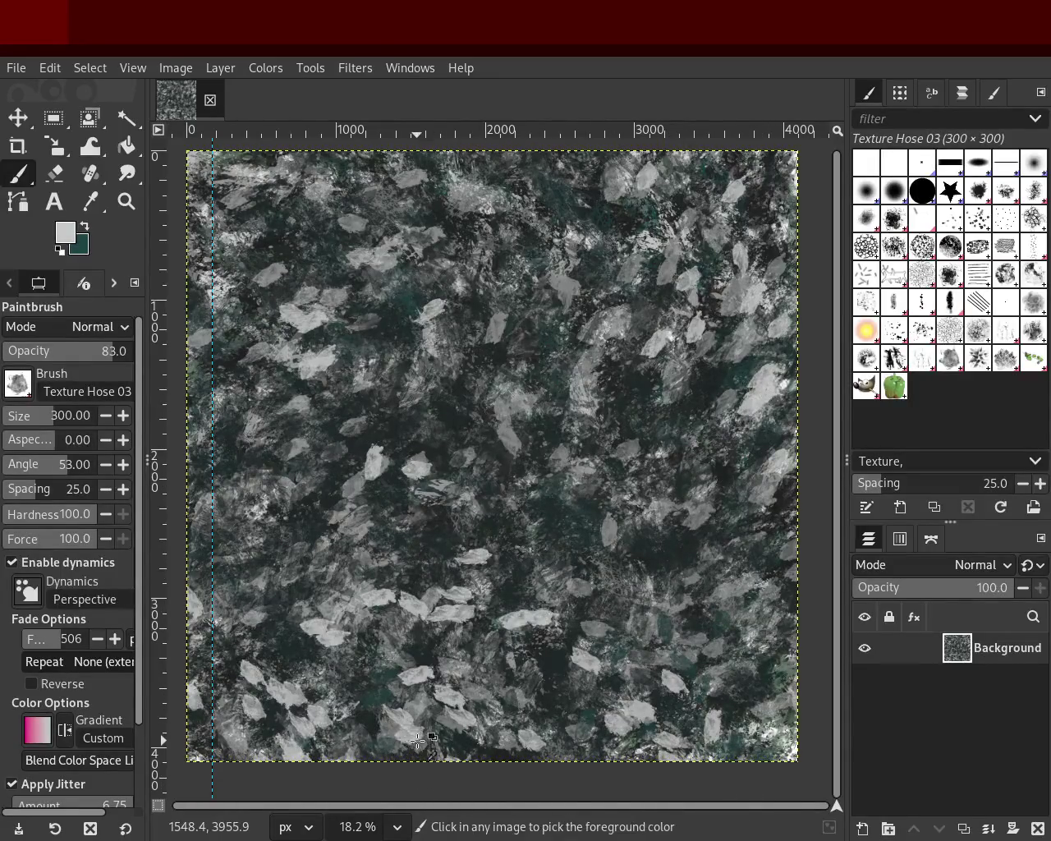
key(ctrl+z)
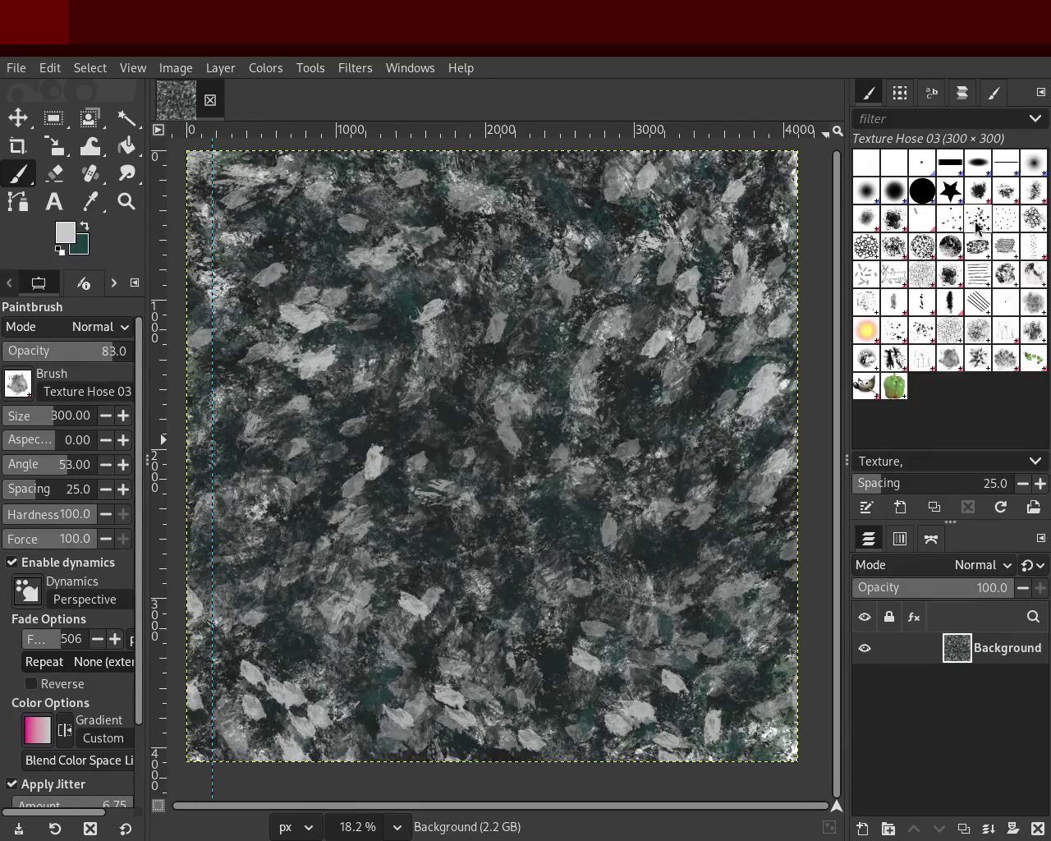
click(948, 217)
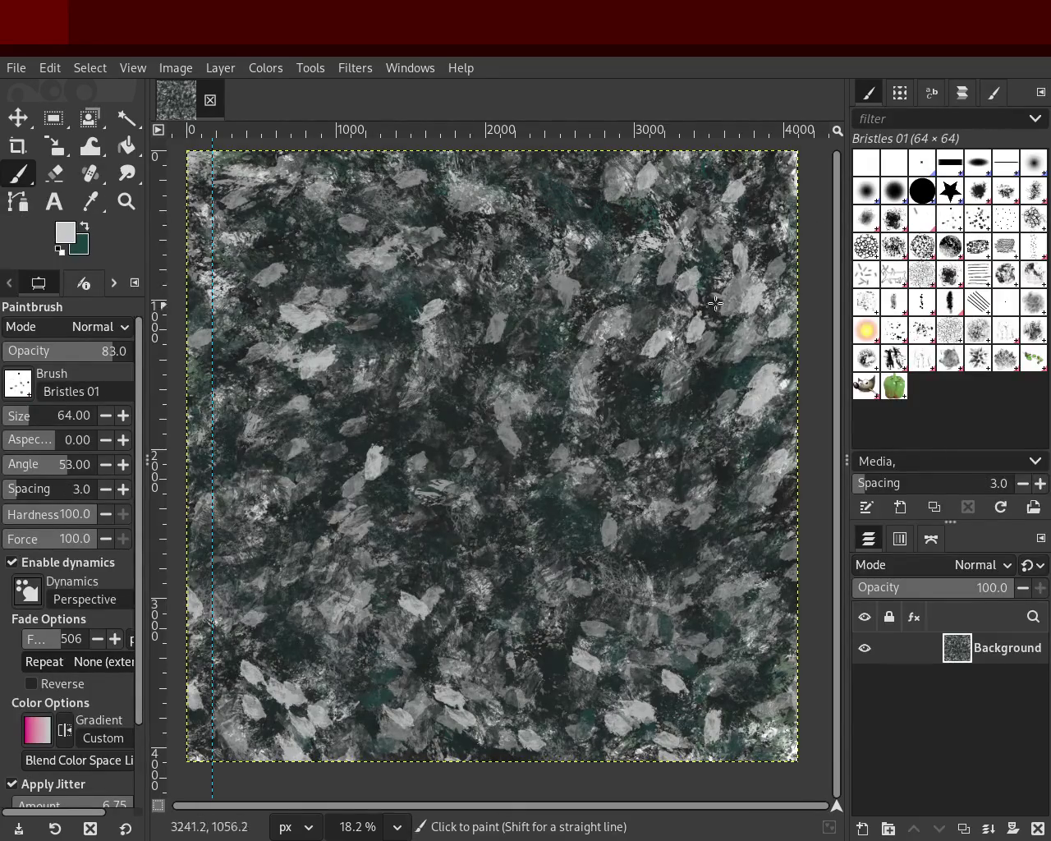
Step: Paint dark grey vertical bristle streaks upper right with Bristles 01 at size 232
ctrl+click(652, 382)
drag(737, 213, 723, 345)
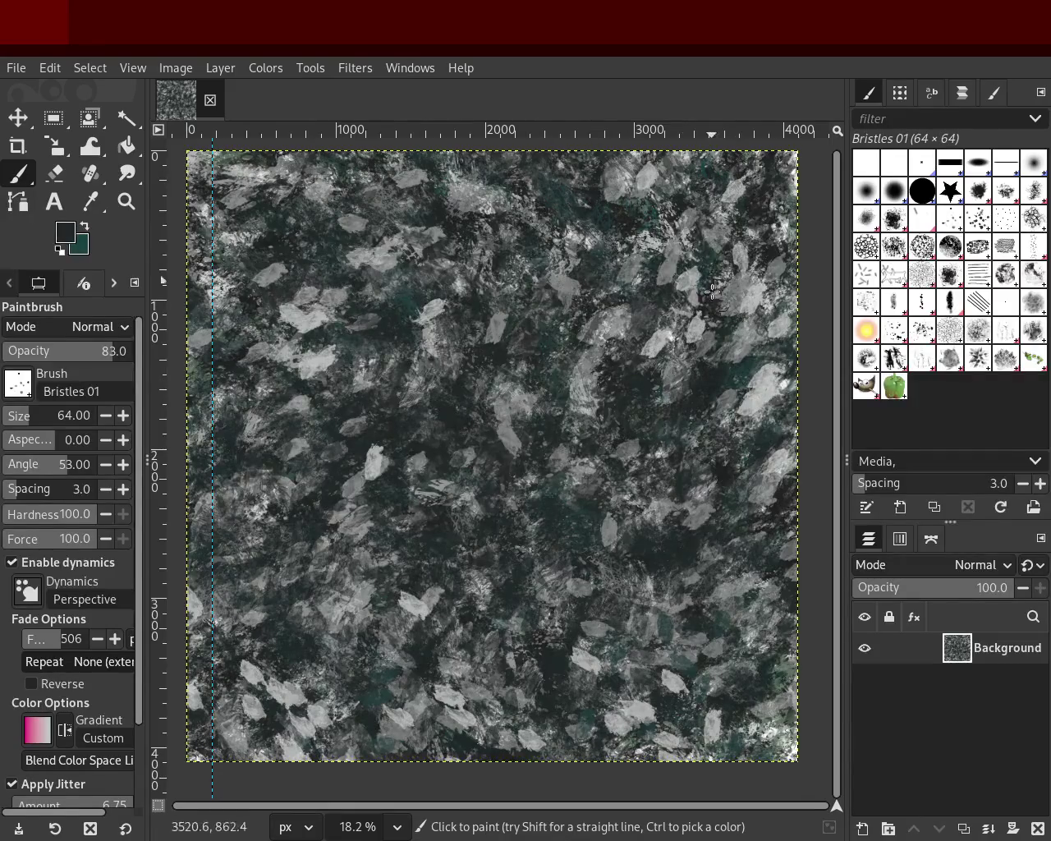
click(29, 416)
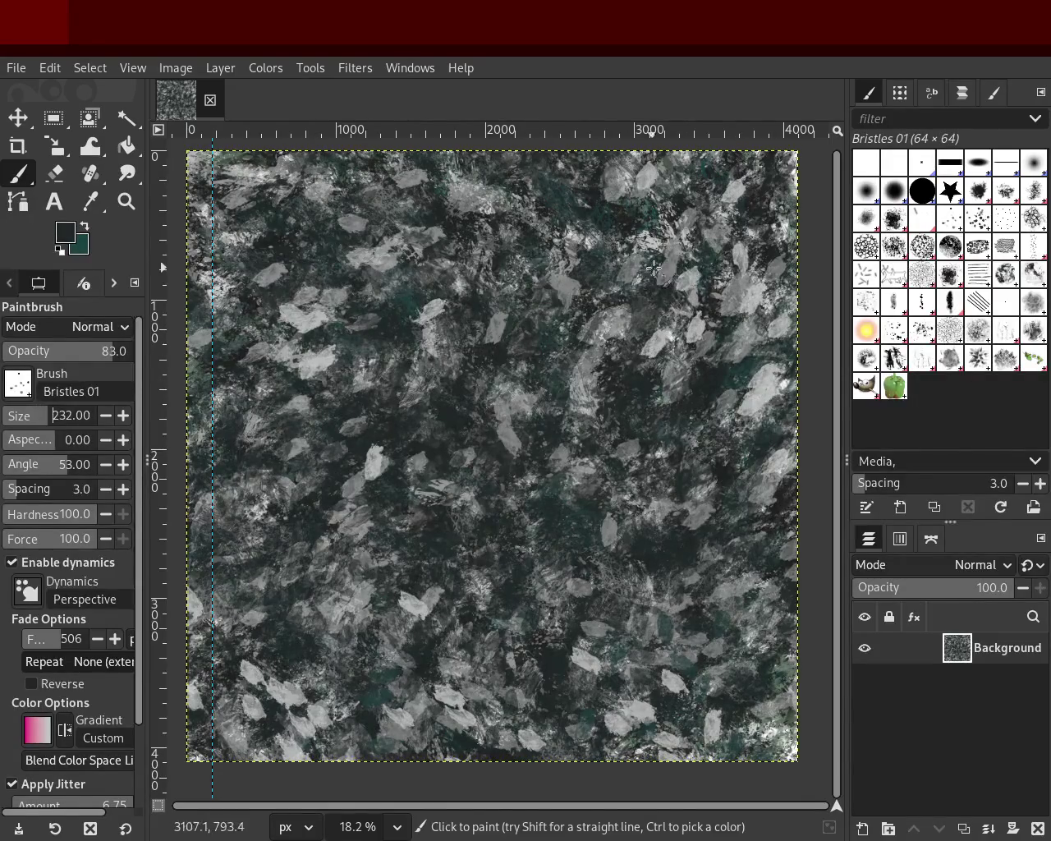
drag(733, 312, 686, 339)
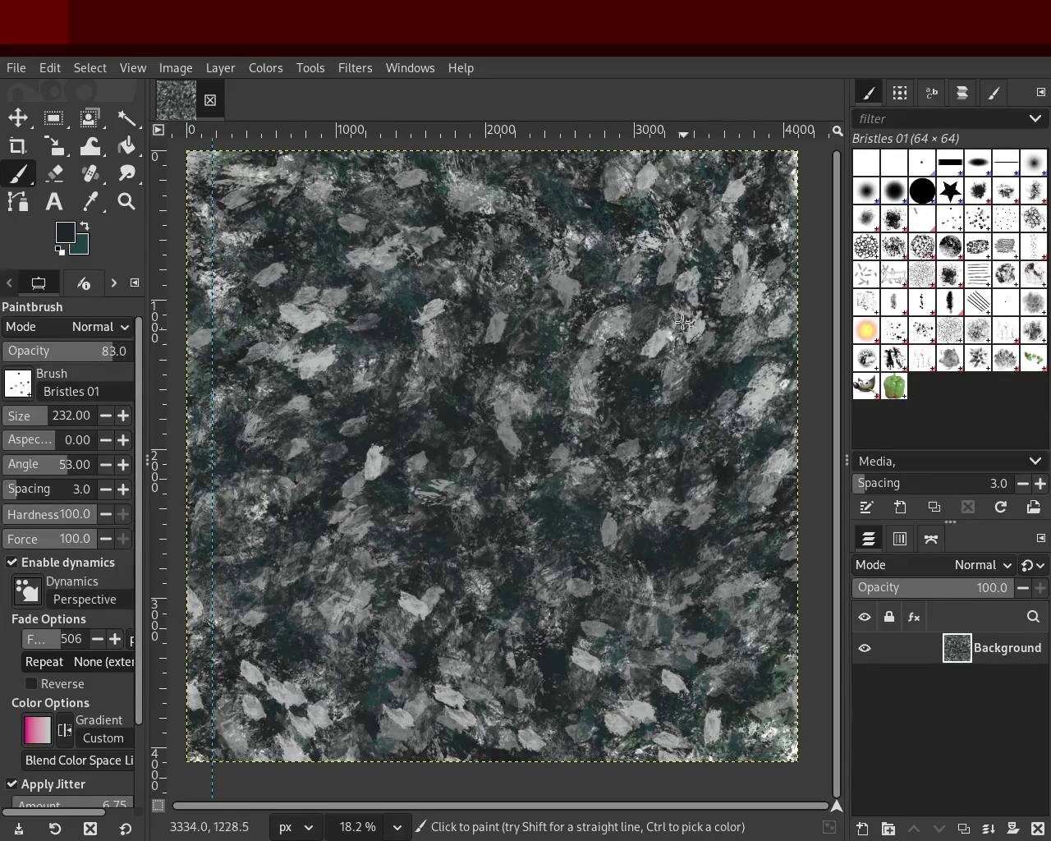
mouse_move(705, 287)
mouse_down()
mouse_move(690, 625)
mouse_move(711, 470)
mouse_up()
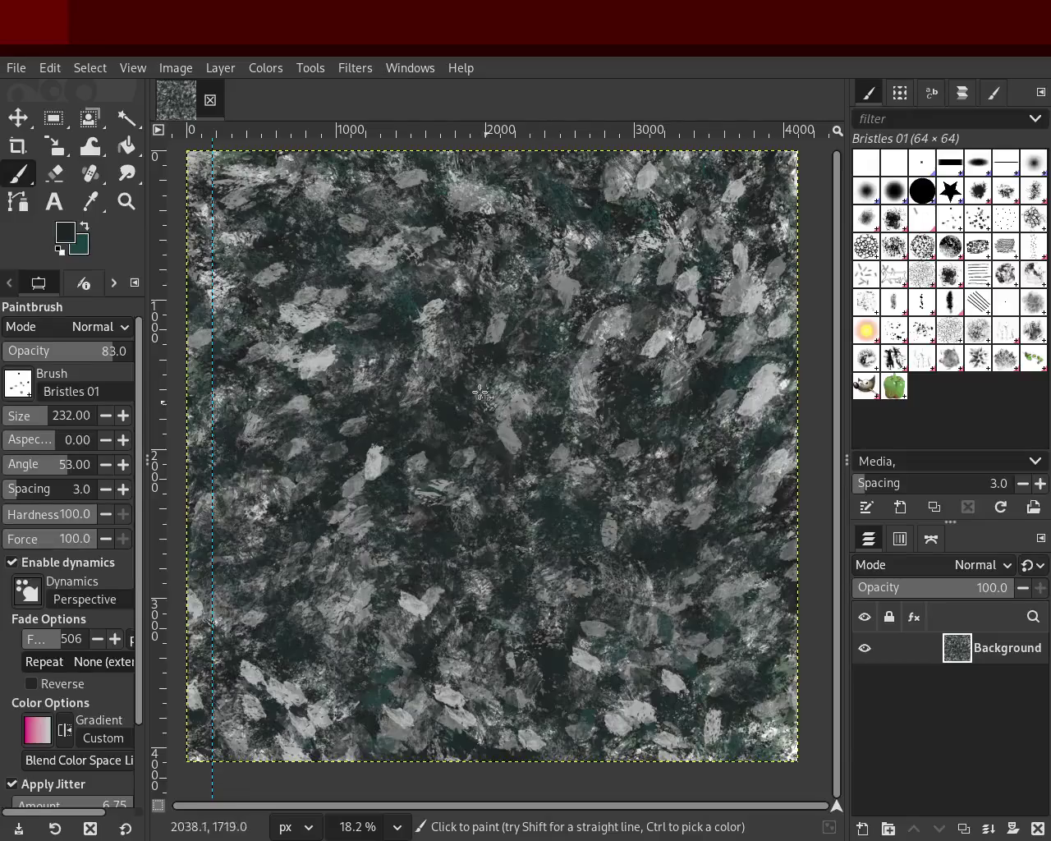
ctrl+click(383, 257)
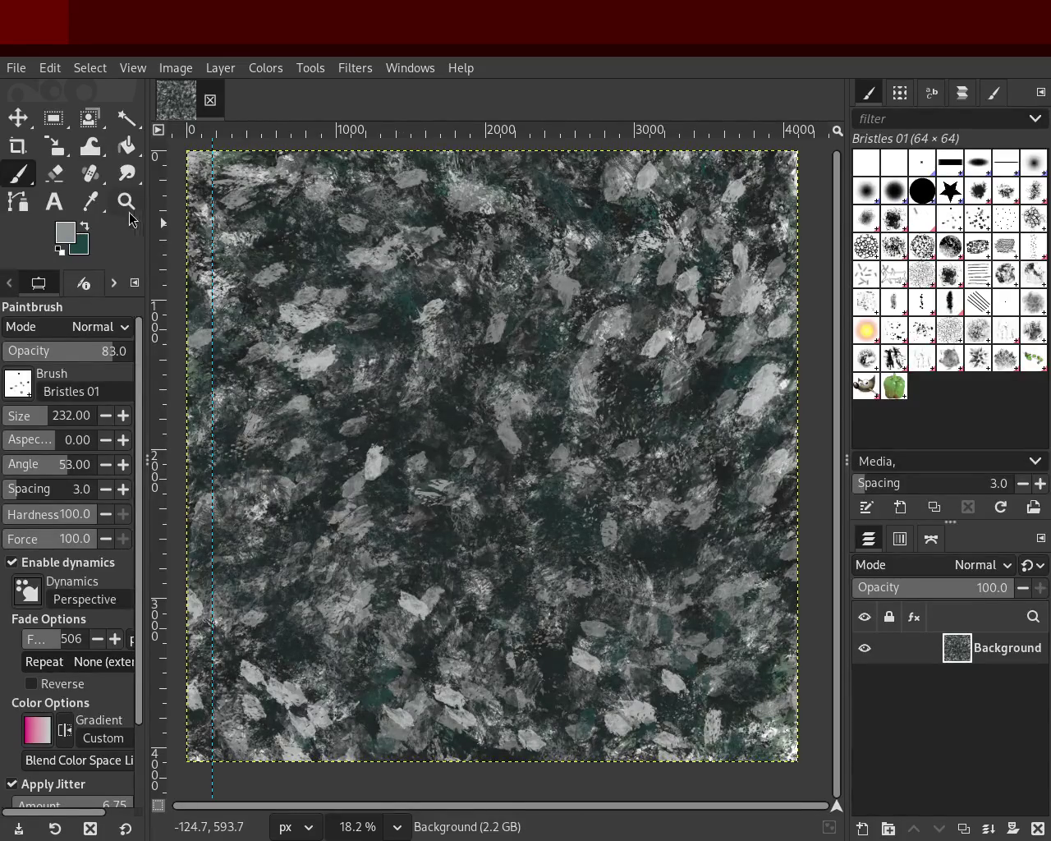
key(z)
click(545, 385)
Step: Zoom out to the whole rock texture and back in on another area
ctrl+click(545, 385)
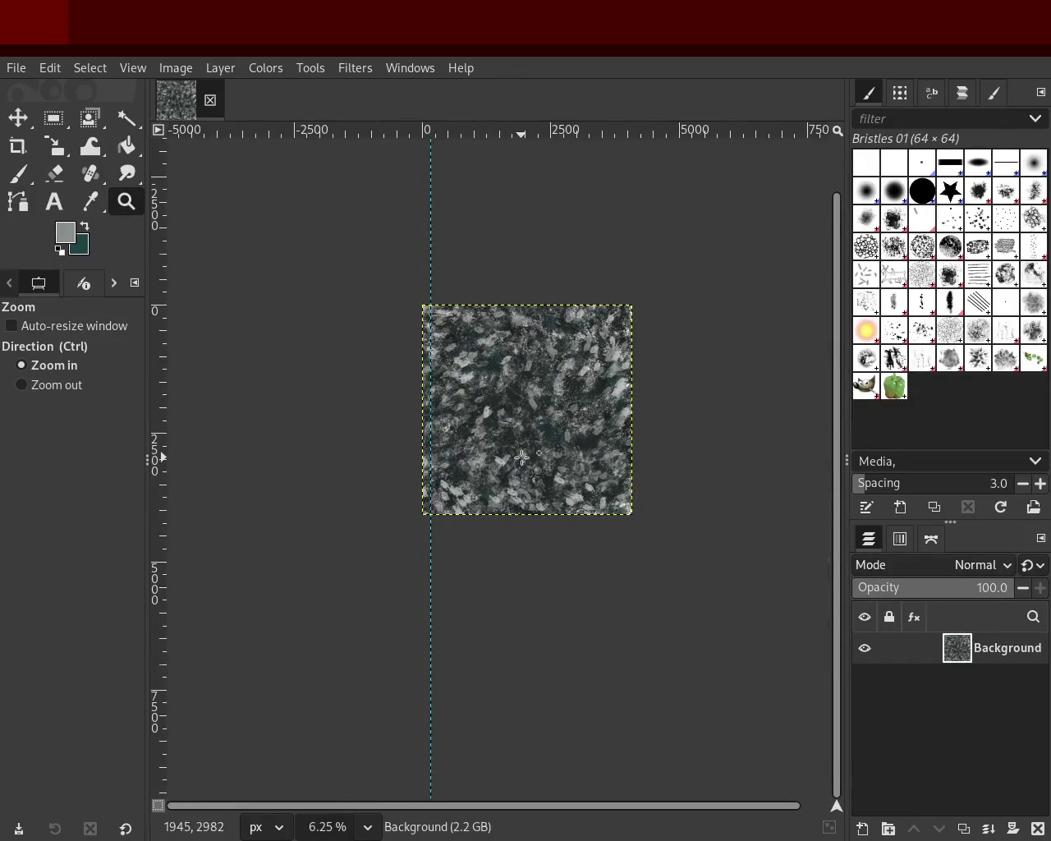
click(523, 457)
key(p)
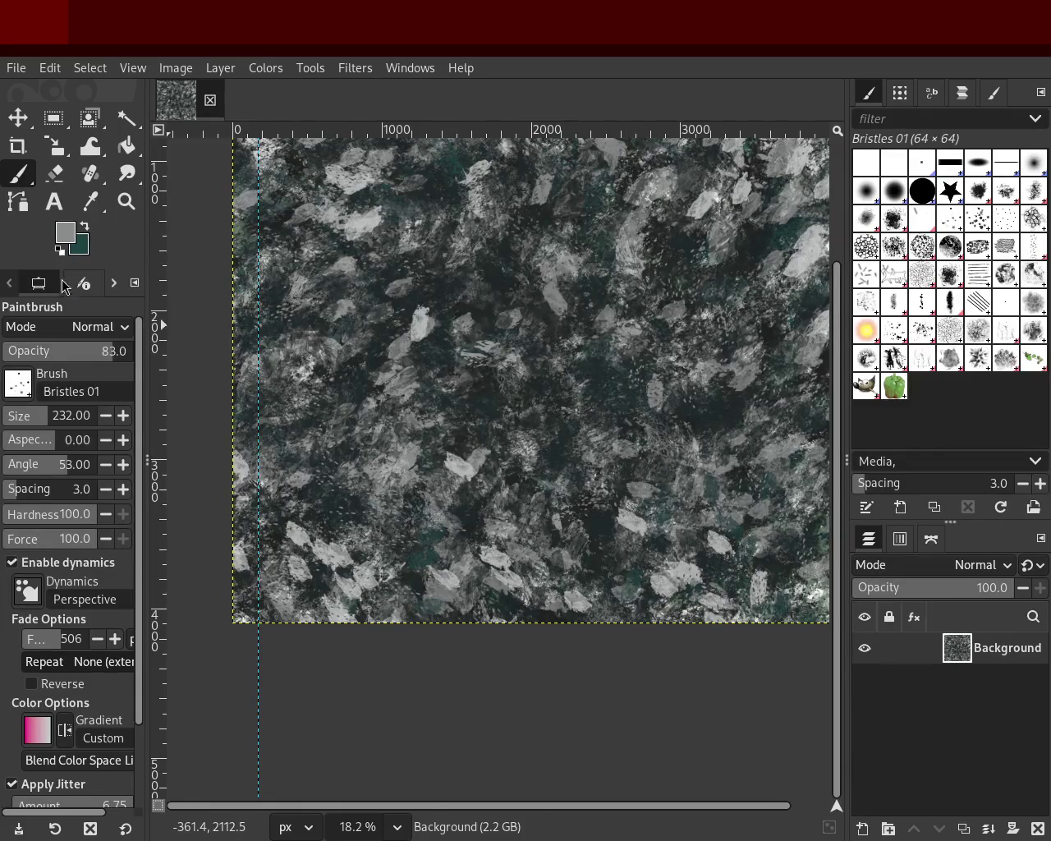
click(125, 201)
click(601, 339)
ctrl+click(602, 339)
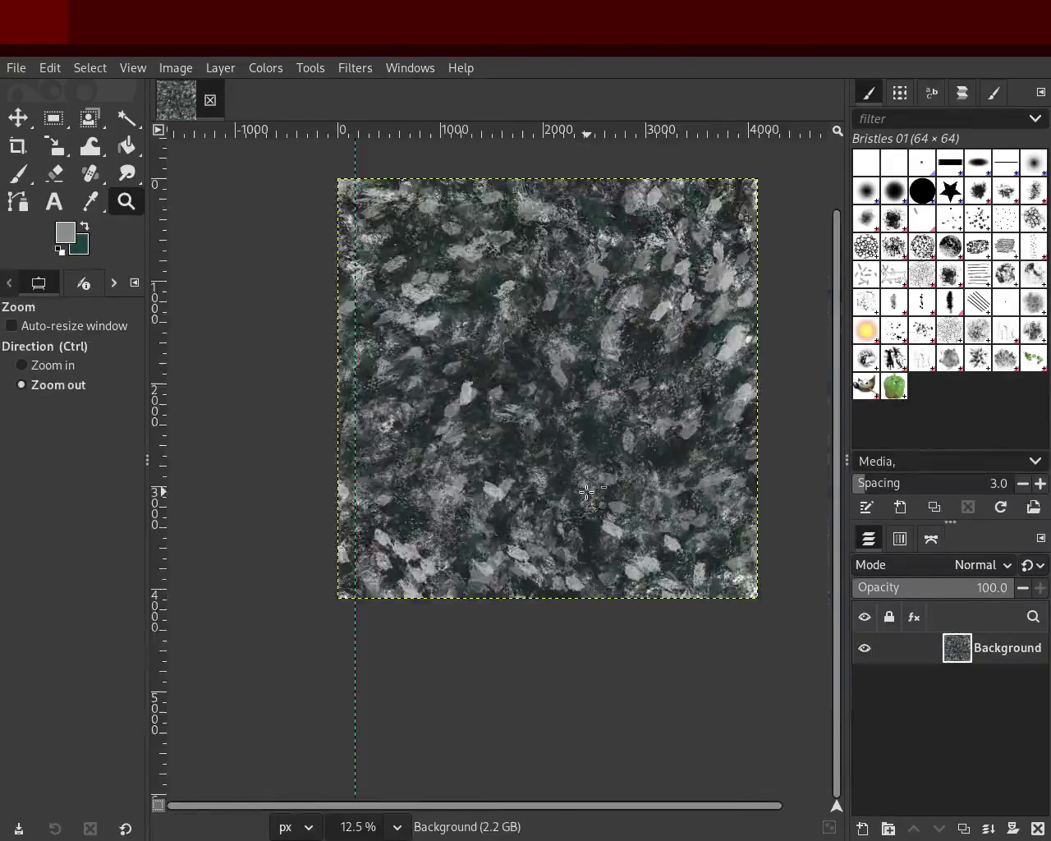
ctrl+click(602, 339)
Step: Magnify the upper-left texture, then return to the brush and sample a lighter grey
double_click(602, 339)
ctrl+click(698, 353)
click(503, 321)
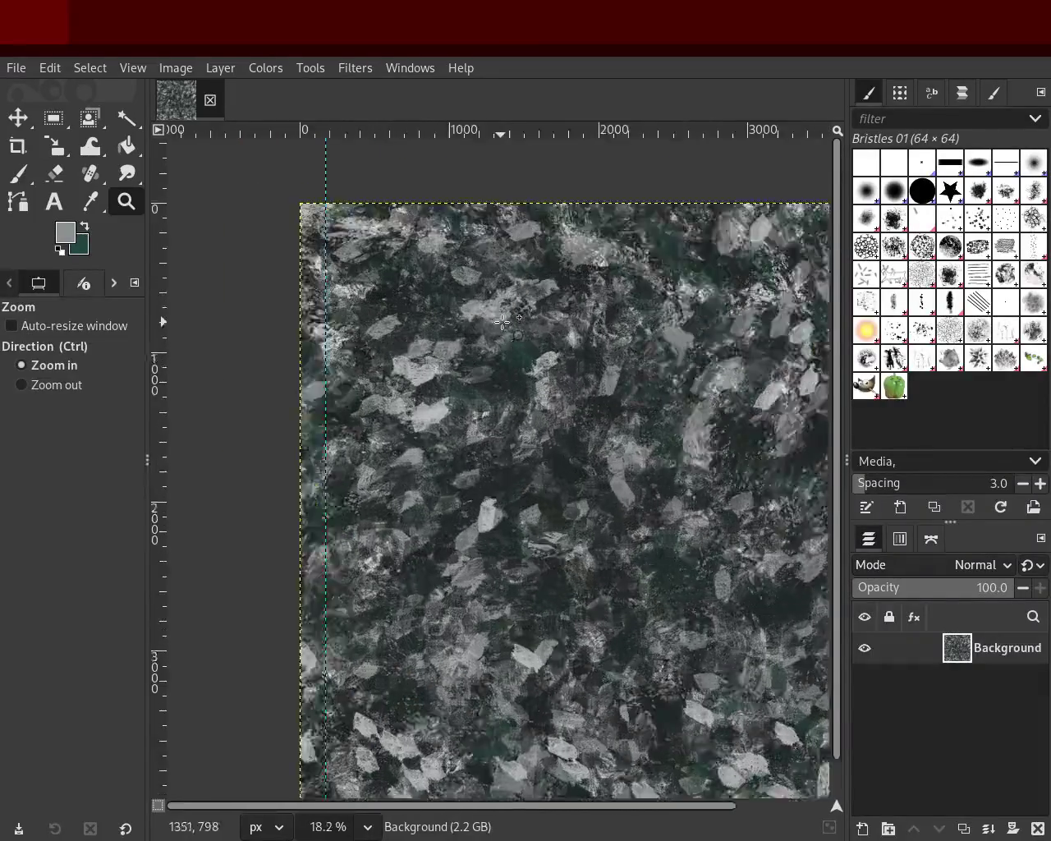
click(505, 319)
click(18, 173)
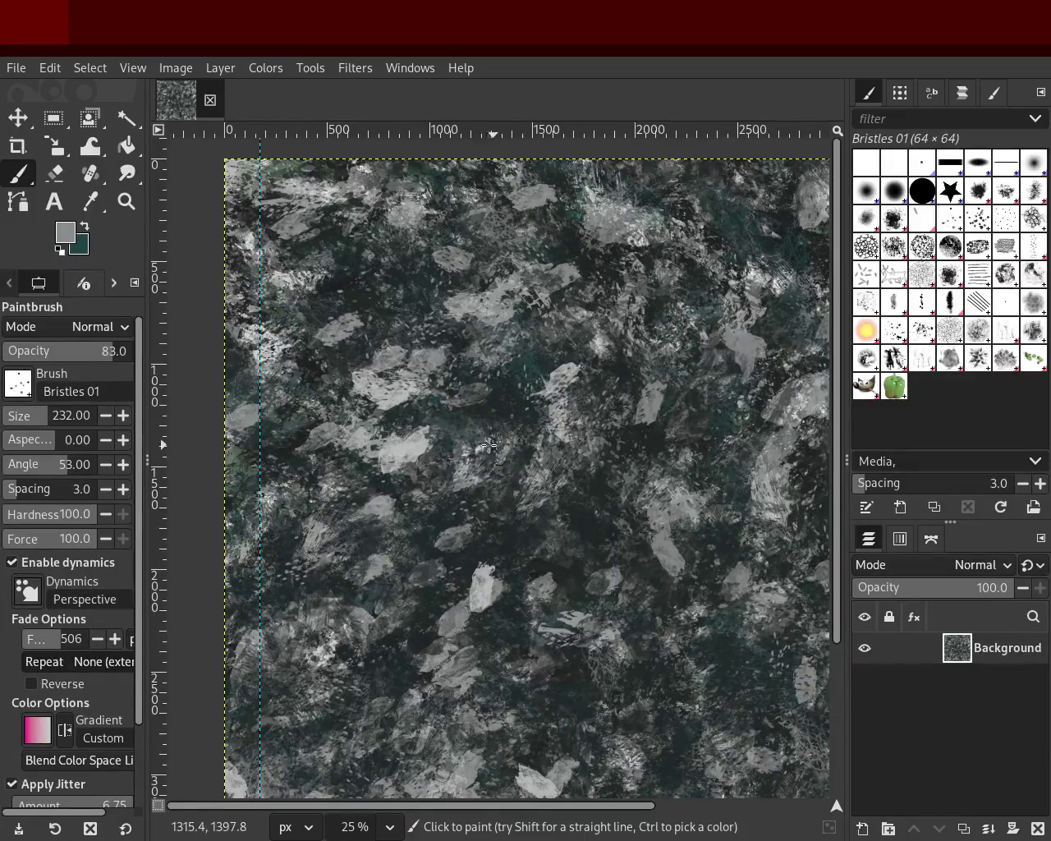
ctrl+click(415, 444)
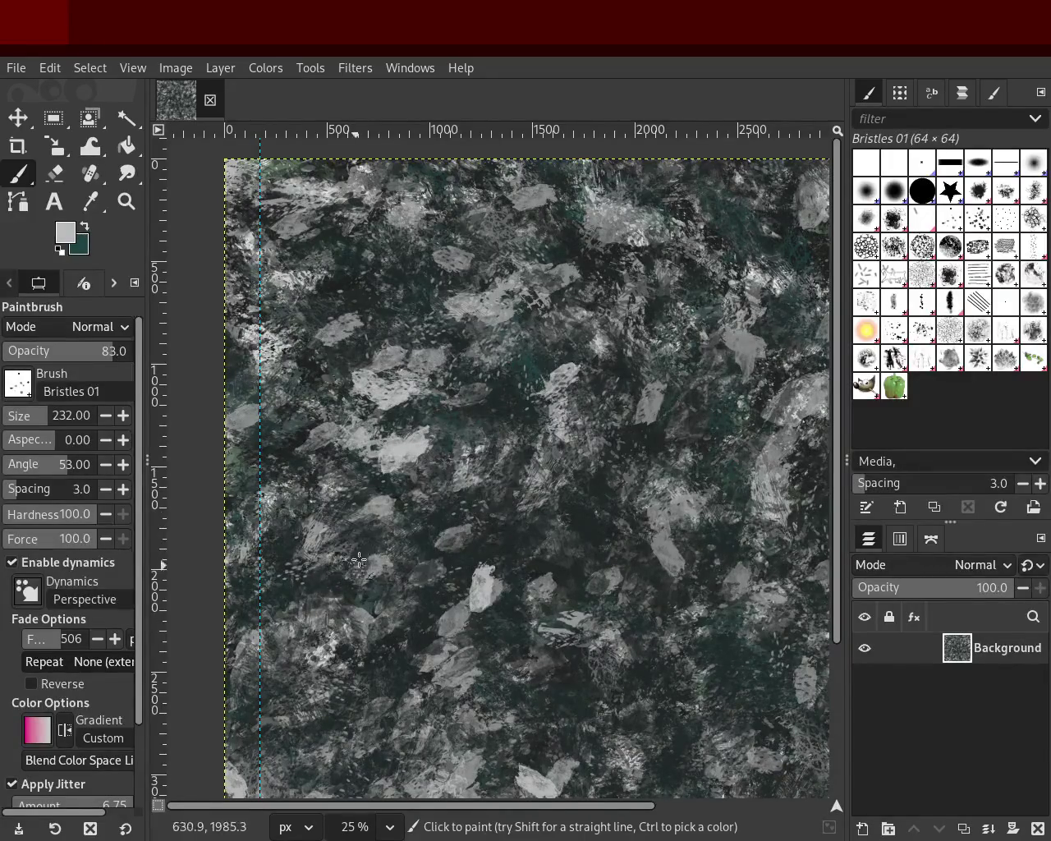
click(126, 201)
click(595, 379)
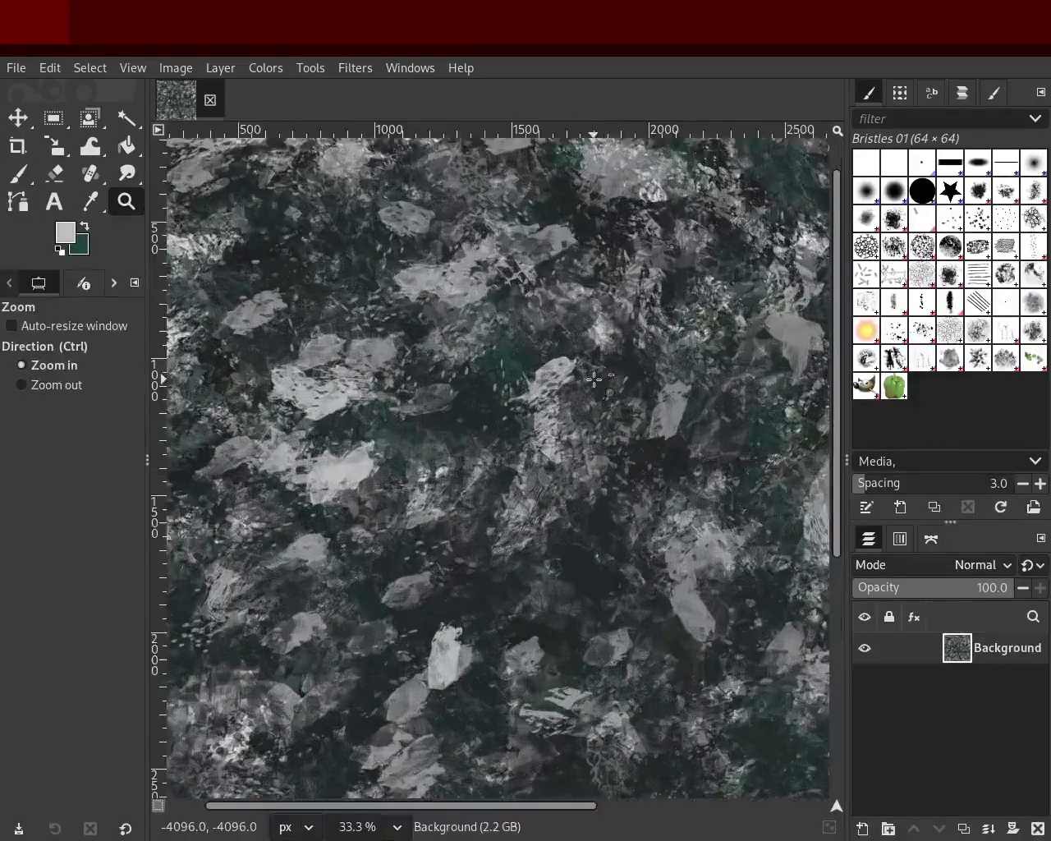
ctrl+click(594, 379)
click(595, 380)
ctrl+click(739, 406)
ctrl+click(725, 404)
click(695, 402)
click(662, 481)
ctrl+click(654, 468)
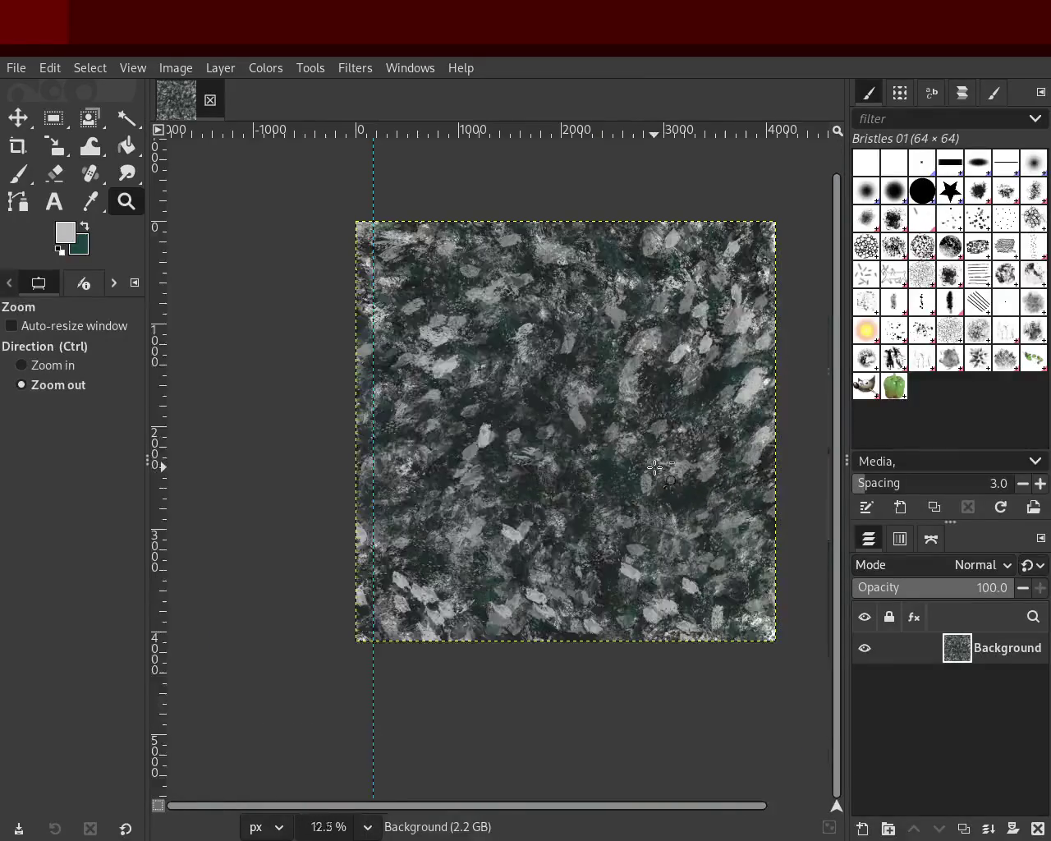
click(646, 351)
ctrl+click(561, 368)
click(550, 419)
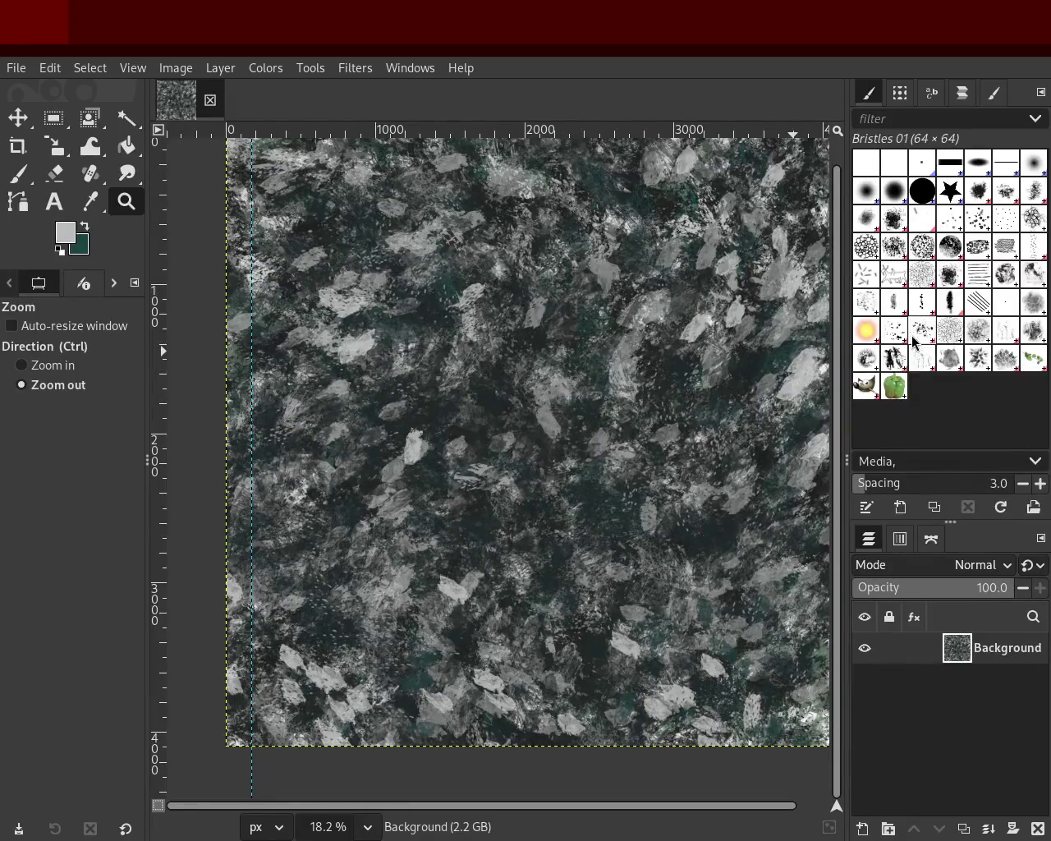
click(1035, 218)
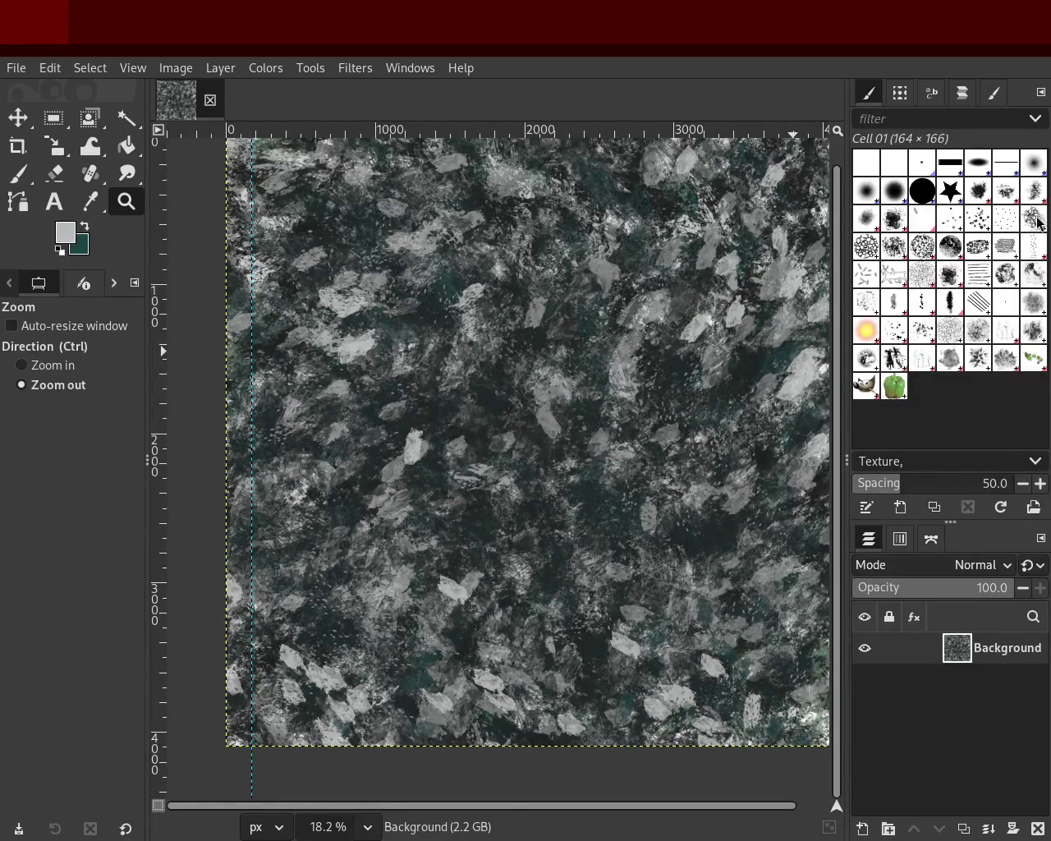
Step: Set Texture Hose 01 to size 452 and 33 opacity, then dab the lower middle faintly
click(17, 173)
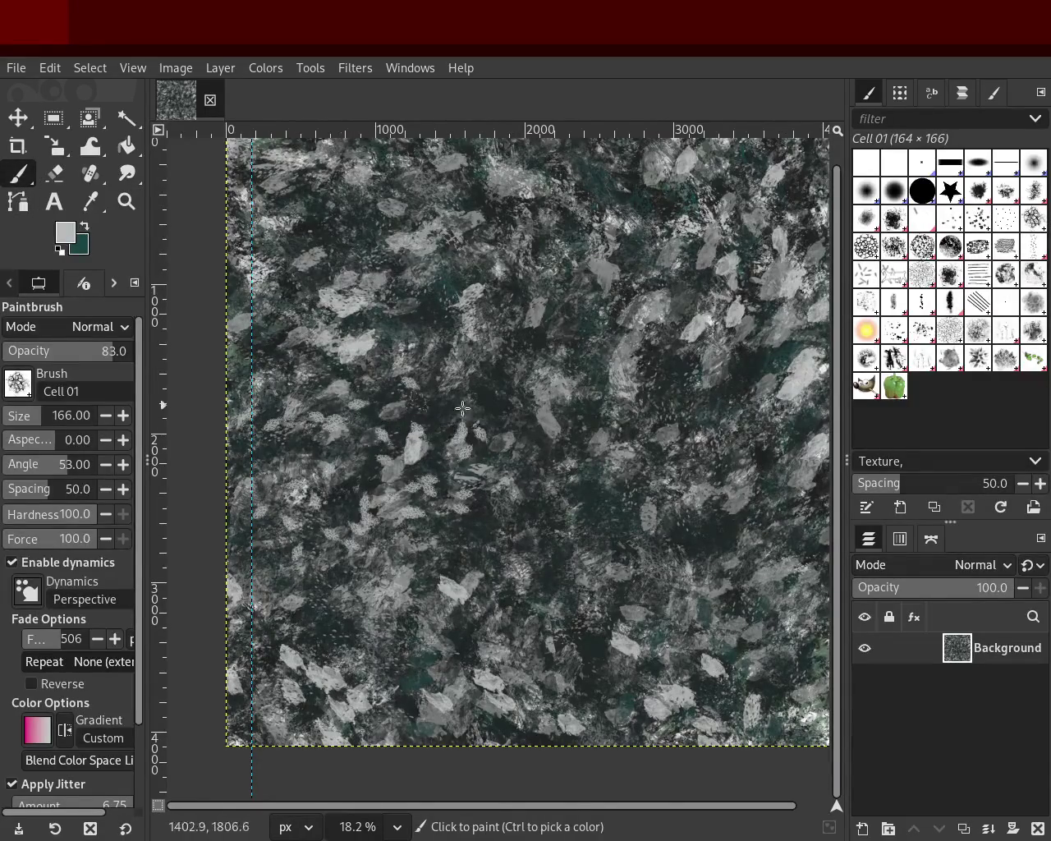
click(51, 414)
click(895, 355)
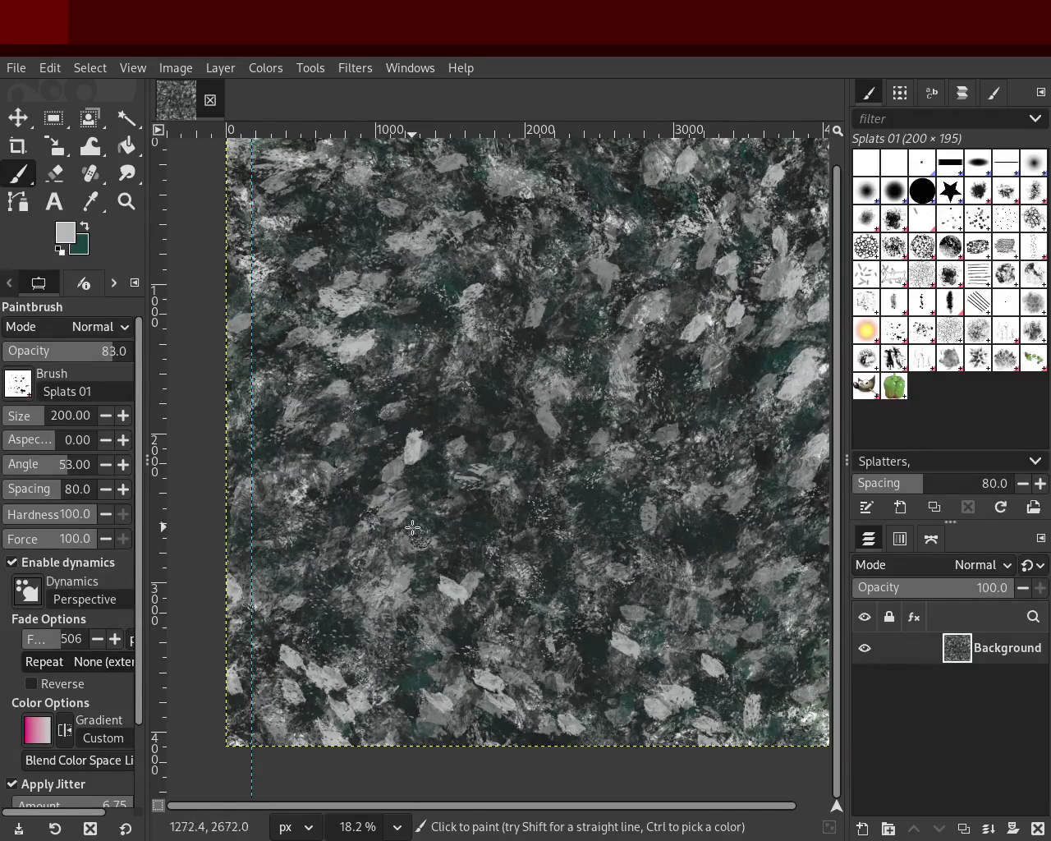
click(895, 358)
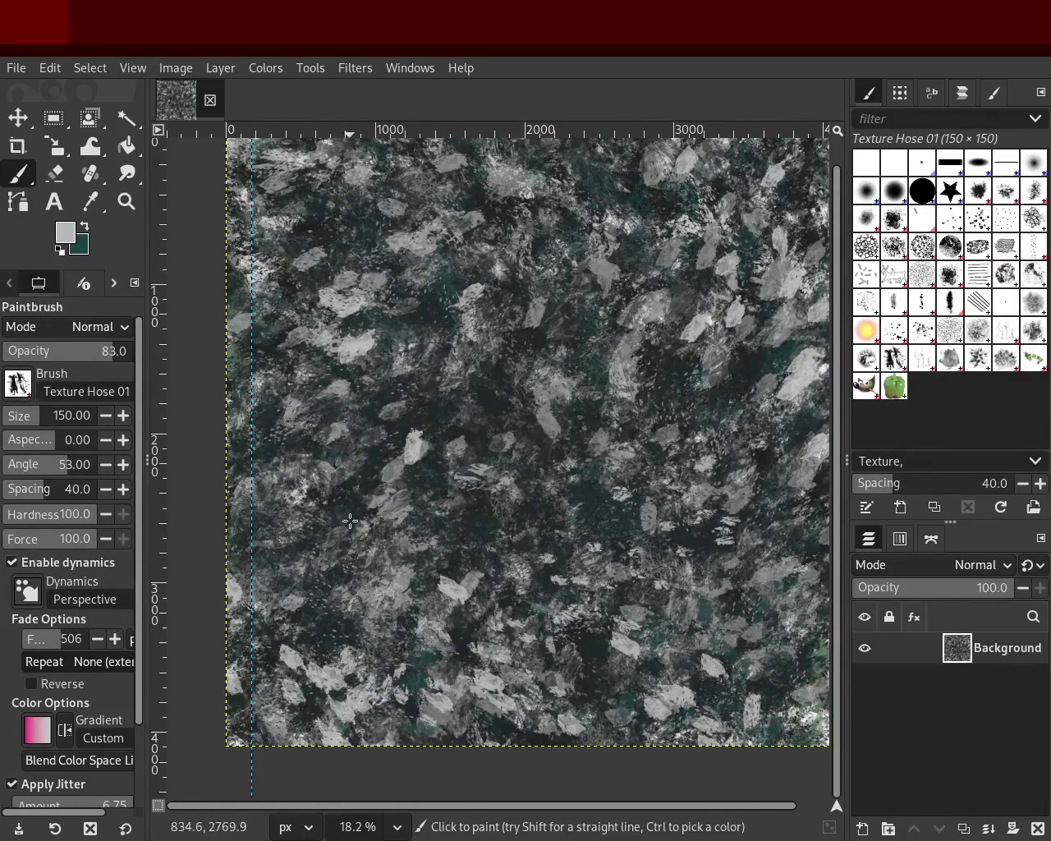
drag(45, 415, 74, 415)
mouse_move(660, 431)
mouse_down()
mouse_move(652, 426)
mouse_move(634, 594)
mouse_move(577, 539)
mouse_move(360, 590)
mouse_move(621, 271)
mouse_move(655, 680)
mouse_move(537, 419)
mouse_move(687, 576)
mouse_move(593, 625)
mouse_up()
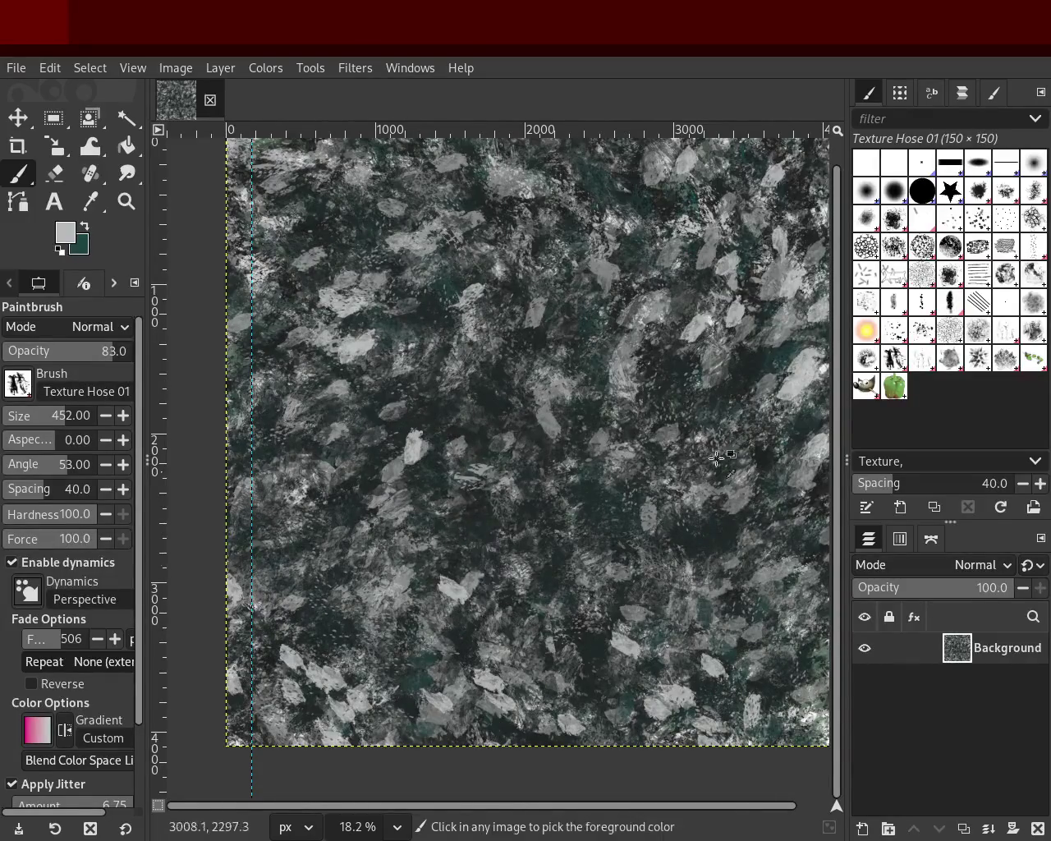
click(46, 351)
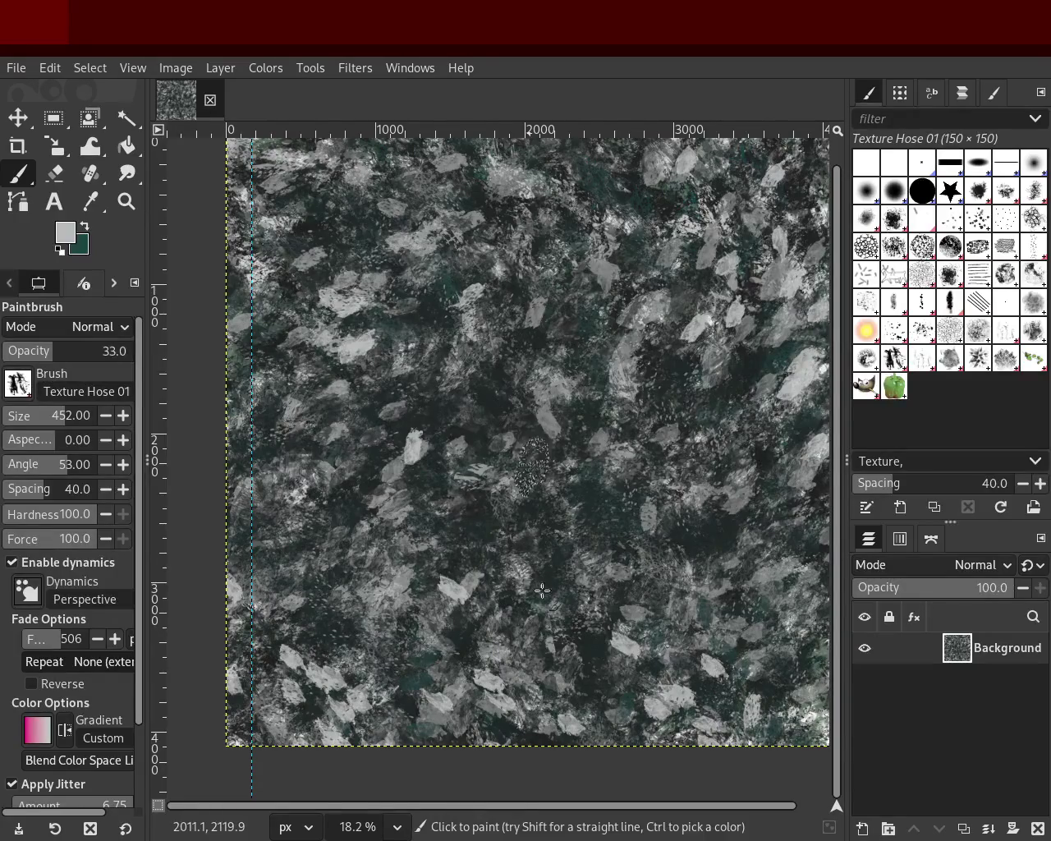
click(428, 675)
mouse_move(567, 738)
mouse_down()
mouse_move(518, 624)
mouse_move(303, 542)
mouse_move(608, 550)
mouse_up()
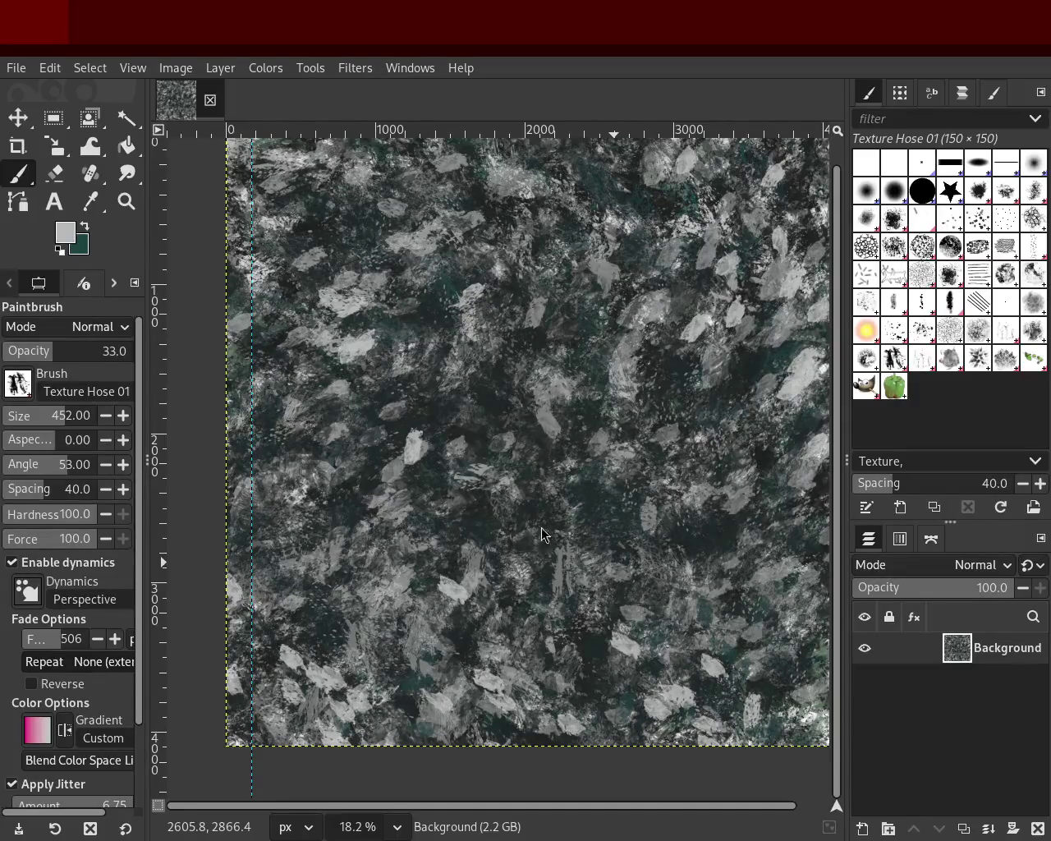
Step: Zoom in on the texture, then paint one faint textured dab near the centre
click(127, 201)
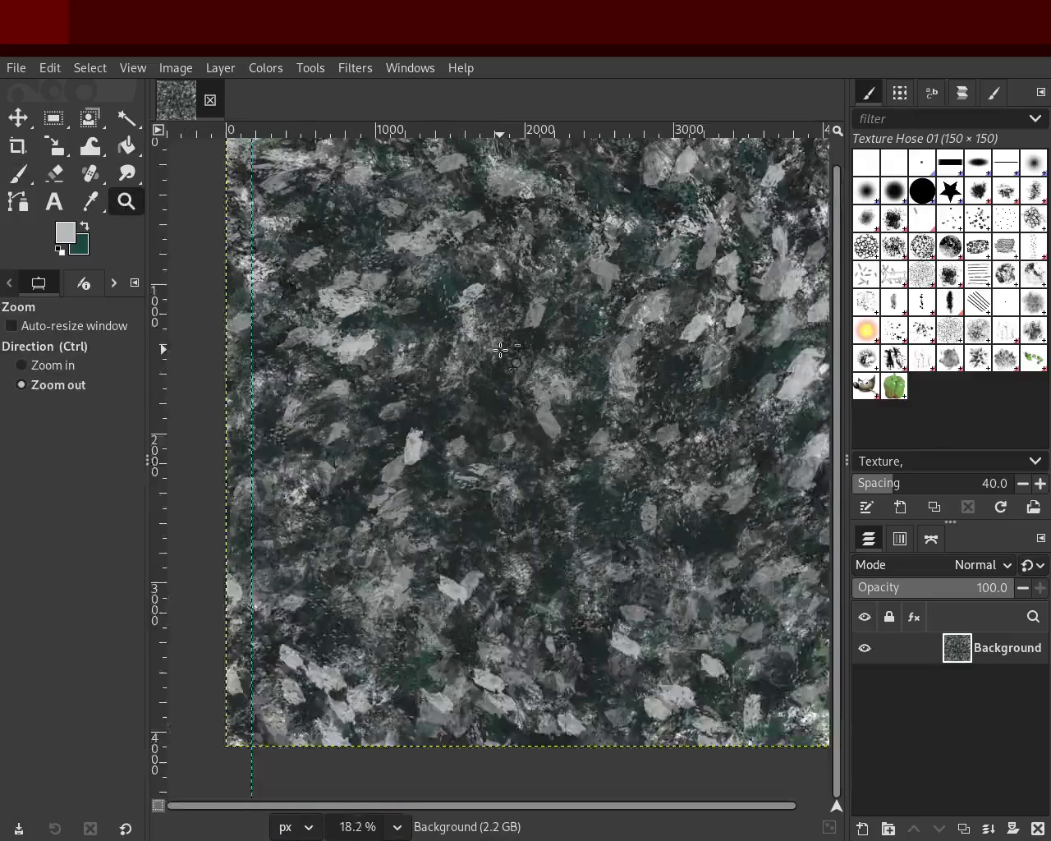
ctrl+click(500, 351)
ctrl+click(500, 350)
click(574, 336)
click(574, 337)
click(592, 328)
ctrl+click(592, 328)
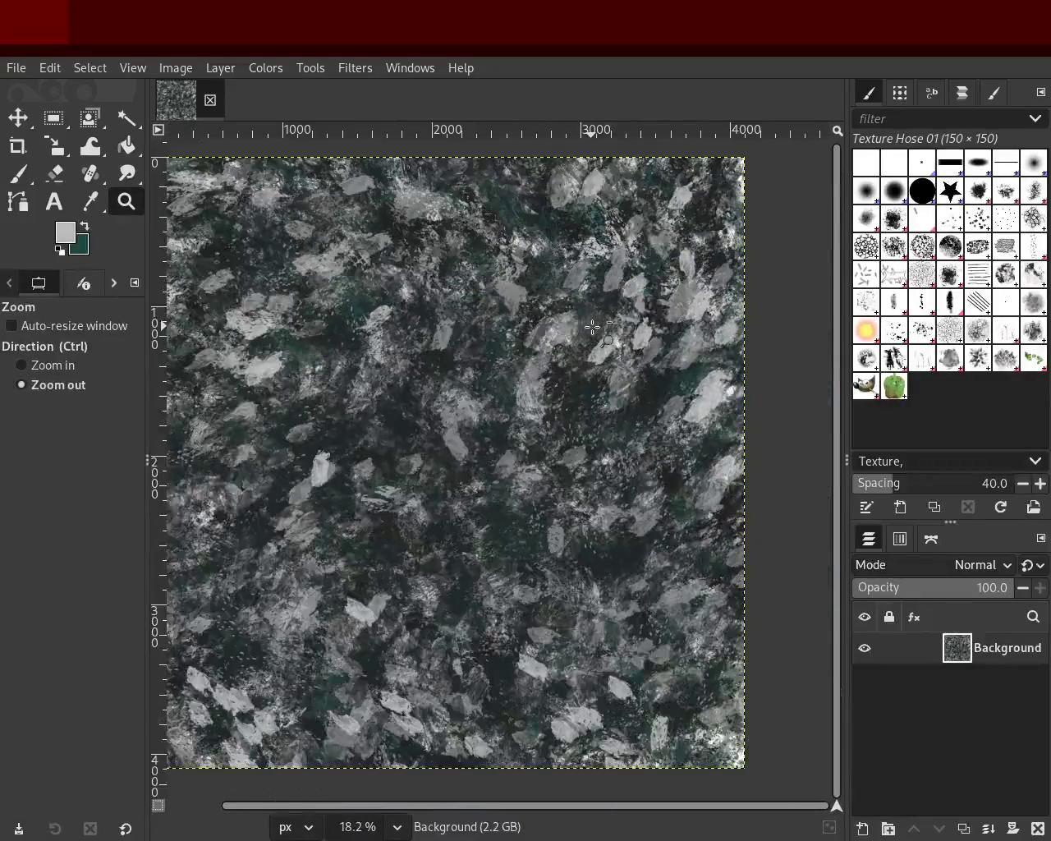
click(591, 316)
key(p)
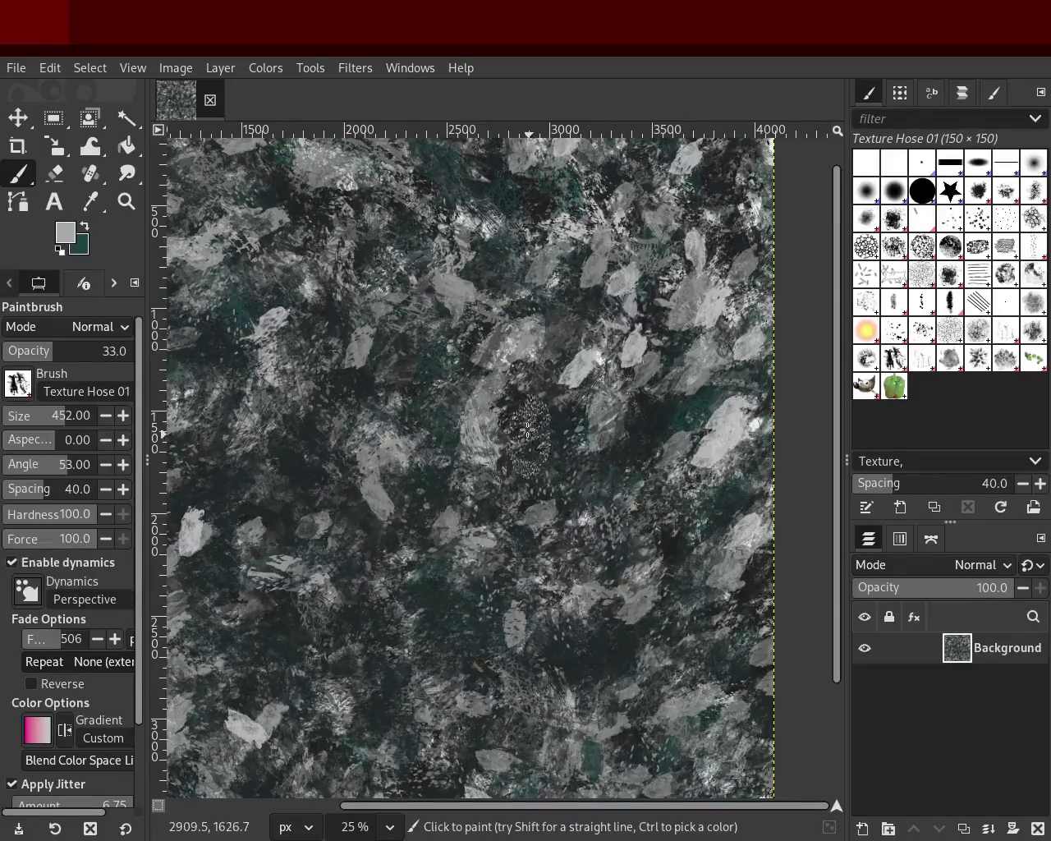
drag(478, 329, 266, 299)
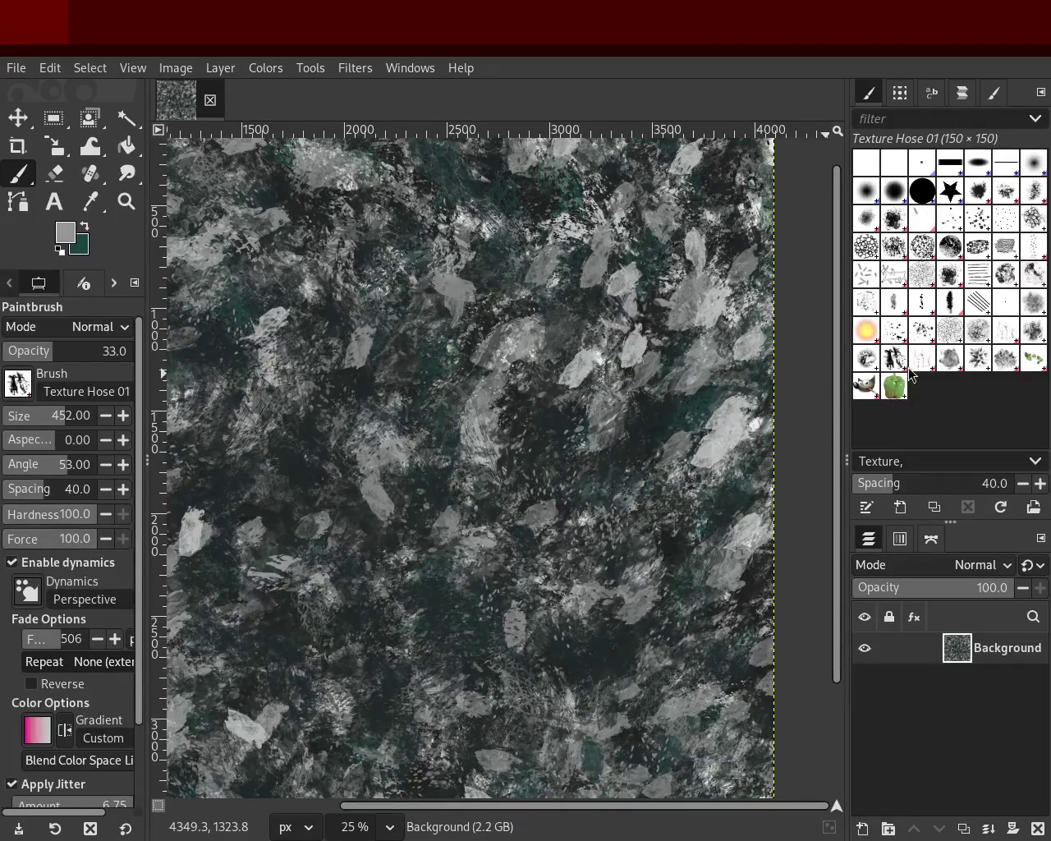
Step: Select the Bristles 02 brush (64 × 64, spacing 3.0) from the bristle brushes
click(976, 221)
click(950, 220)
click(977, 220)
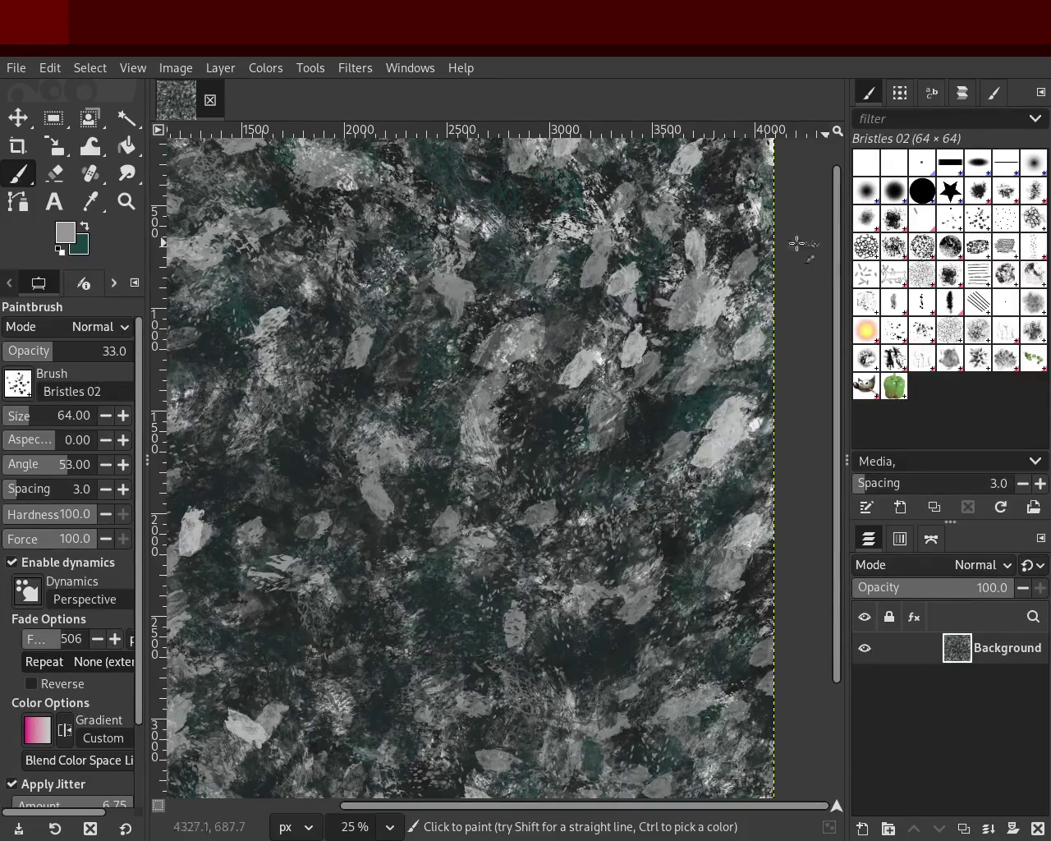
Step: Zoom in and out on the rock texture to inspect the canvas
click(127, 201)
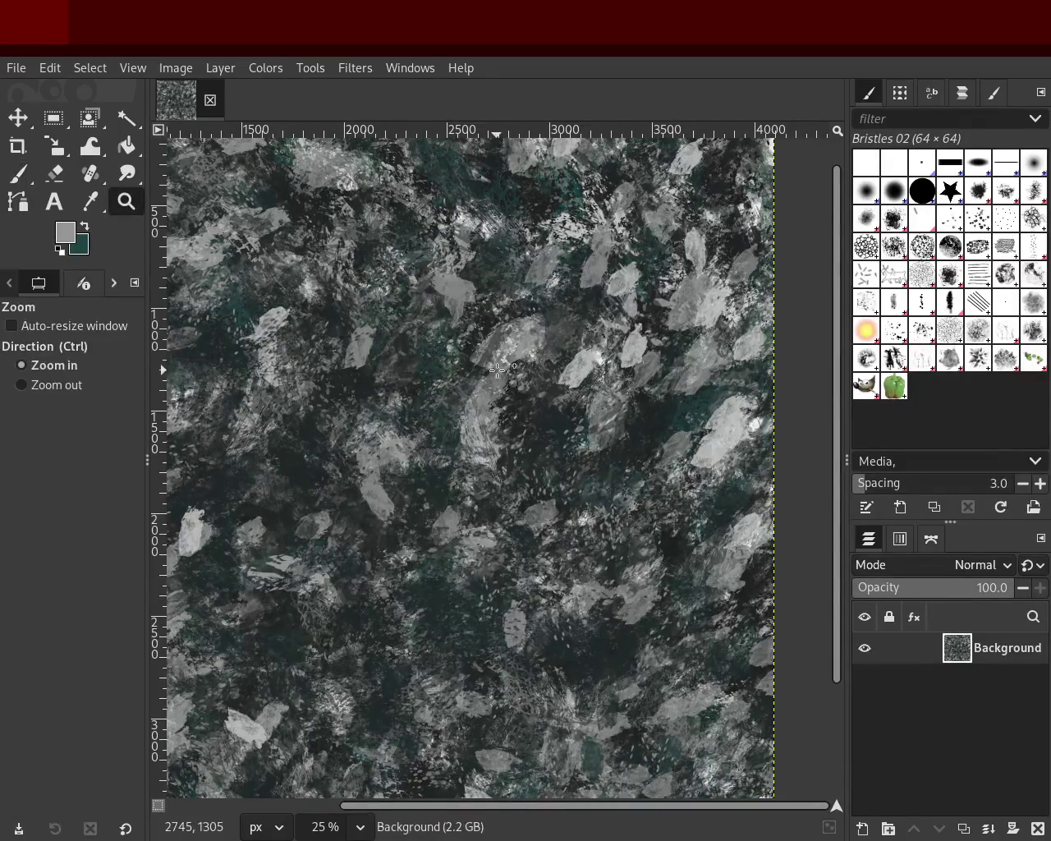
scroll(498, 370, up, 1)
scroll(497, 370, down, 4)
scroll(514, 417, up, 1)
scroll(514, 417, up, 2)
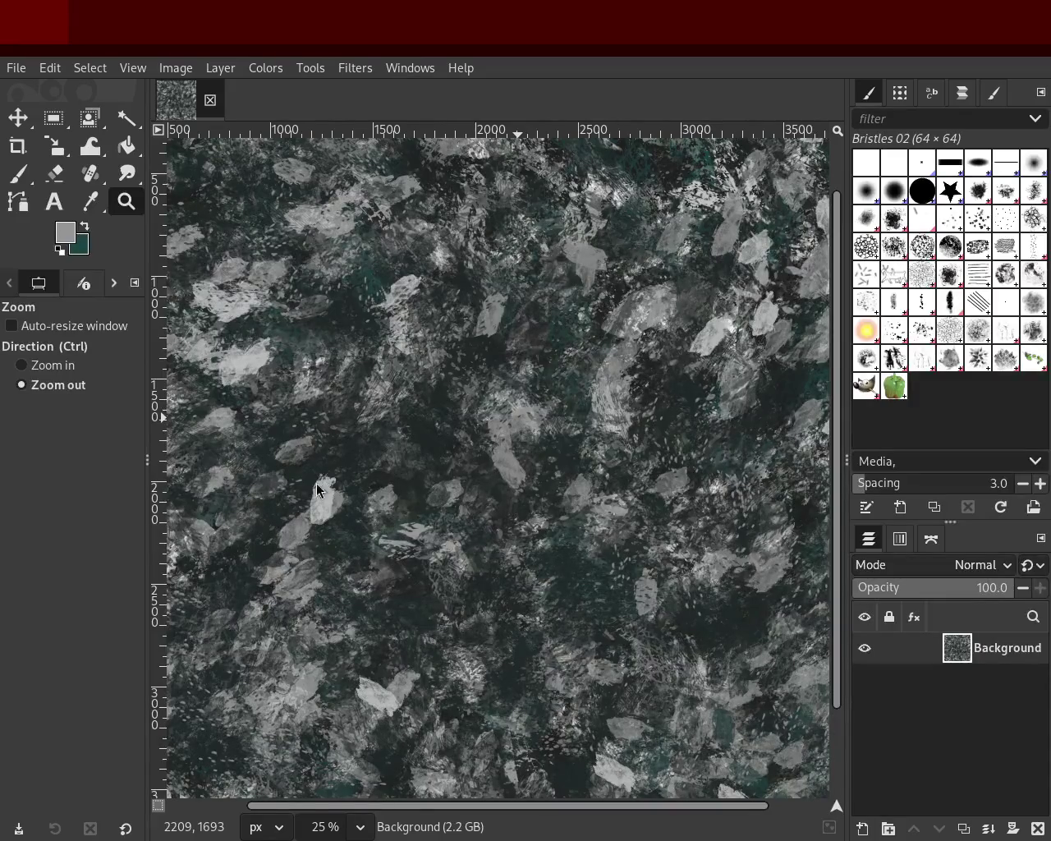
key(ctrl)
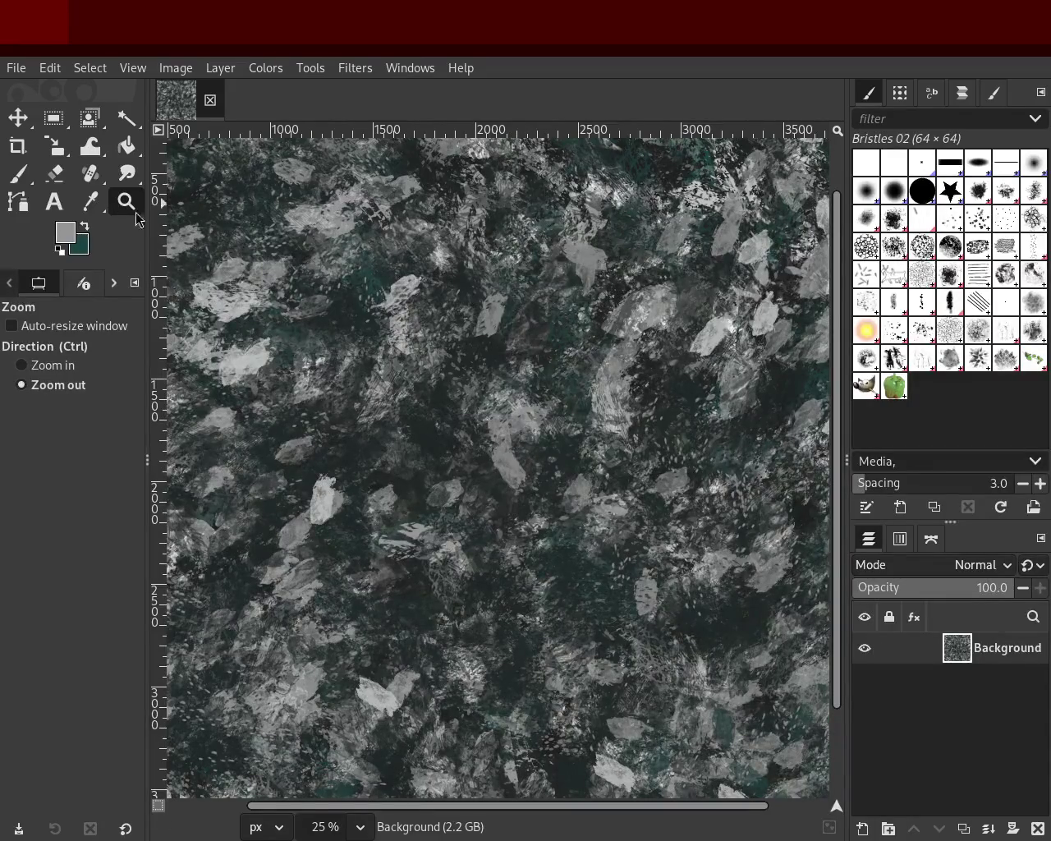
scroll(410, 333, up, 1)
scroll(459, 361, down, 1)
scroll(556, 403, down, 3)
scroll(629, 336, up, 1)
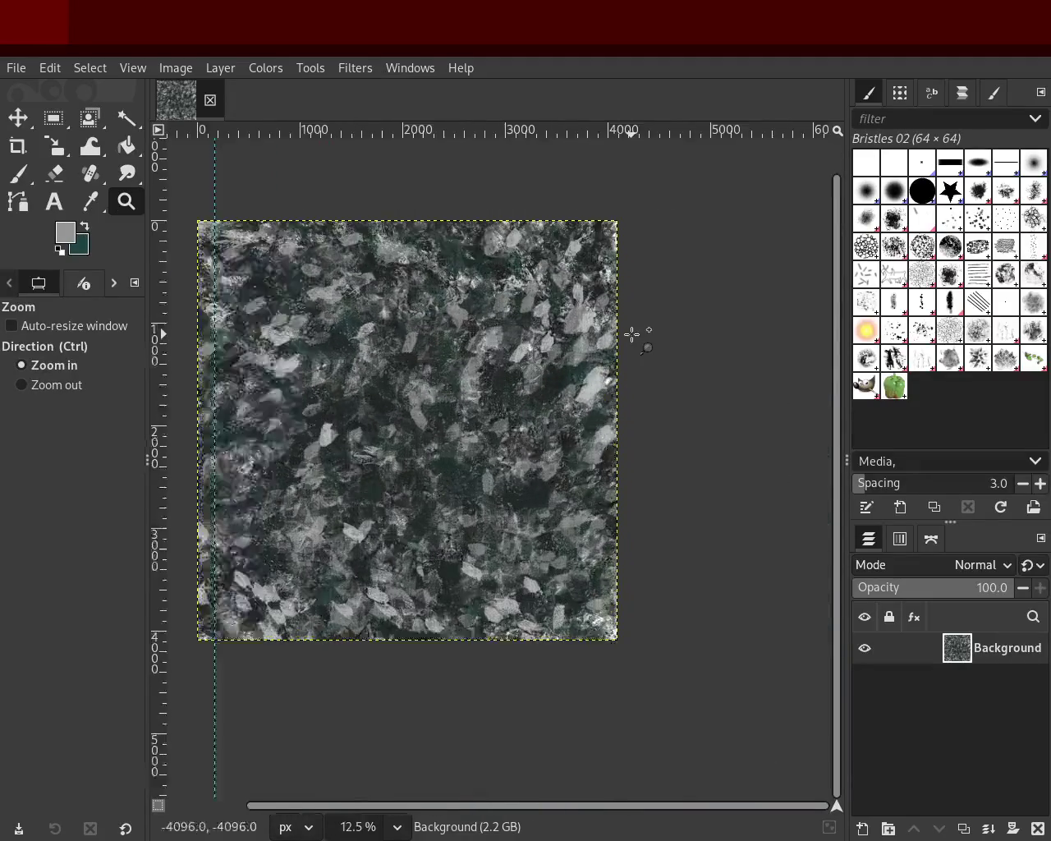
scroll(633, 336, up, 2)
scroll(624, 361, down, 1)
scroll(608, 451, down, 2)
scroll(597, 519, up, 1)
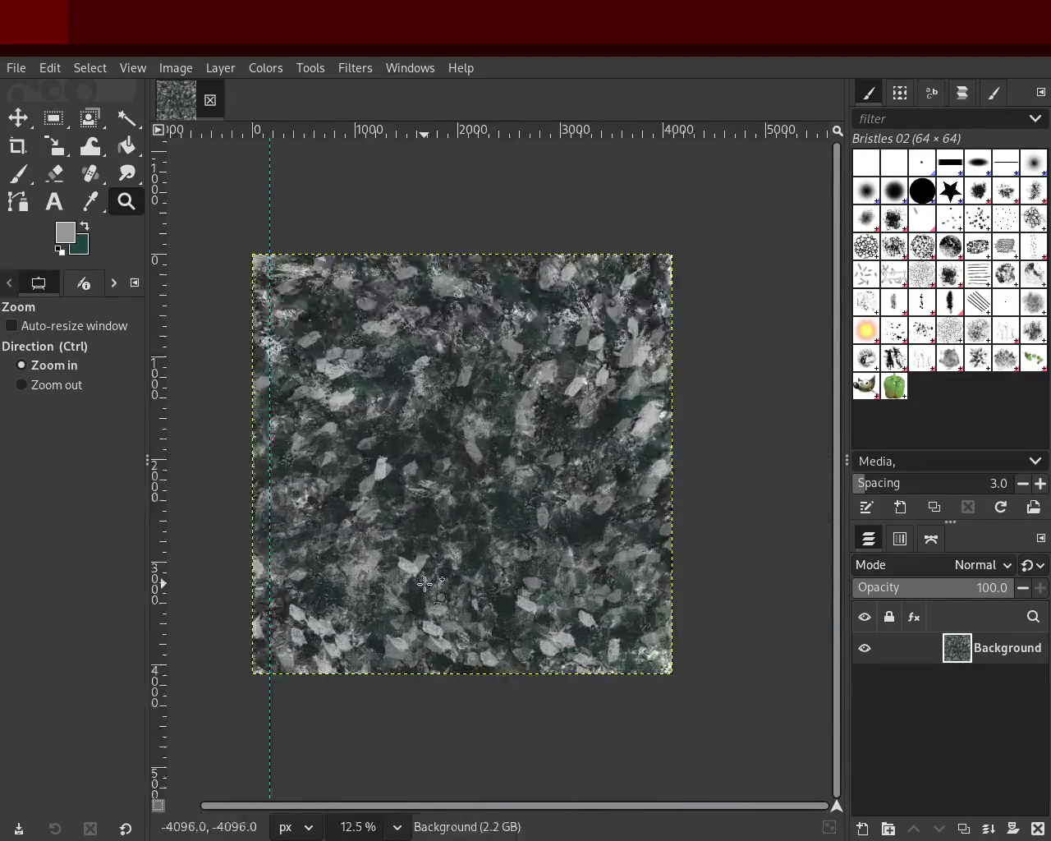
scroll(599, 427, up, 2)
scroll(604, 332, down, 2)
scroll(604, 332, up, 1)
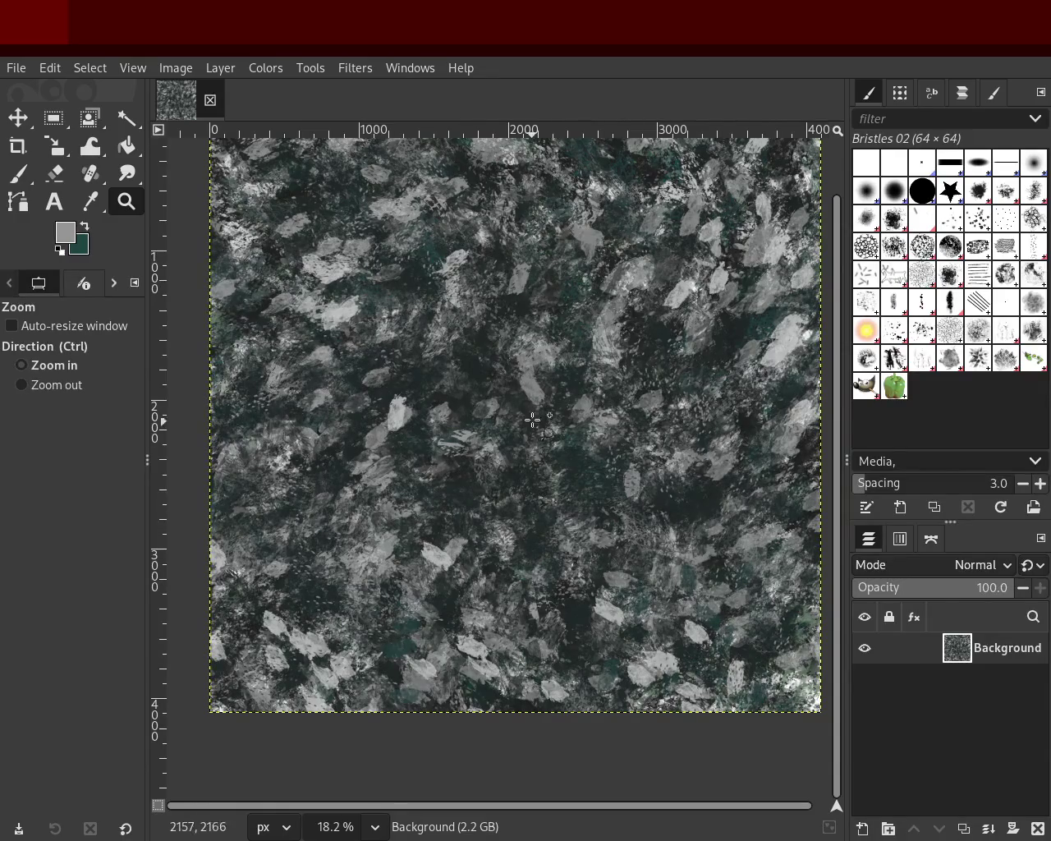
ctrl+click(384, 316)
scroll(384, 316, up, 1)
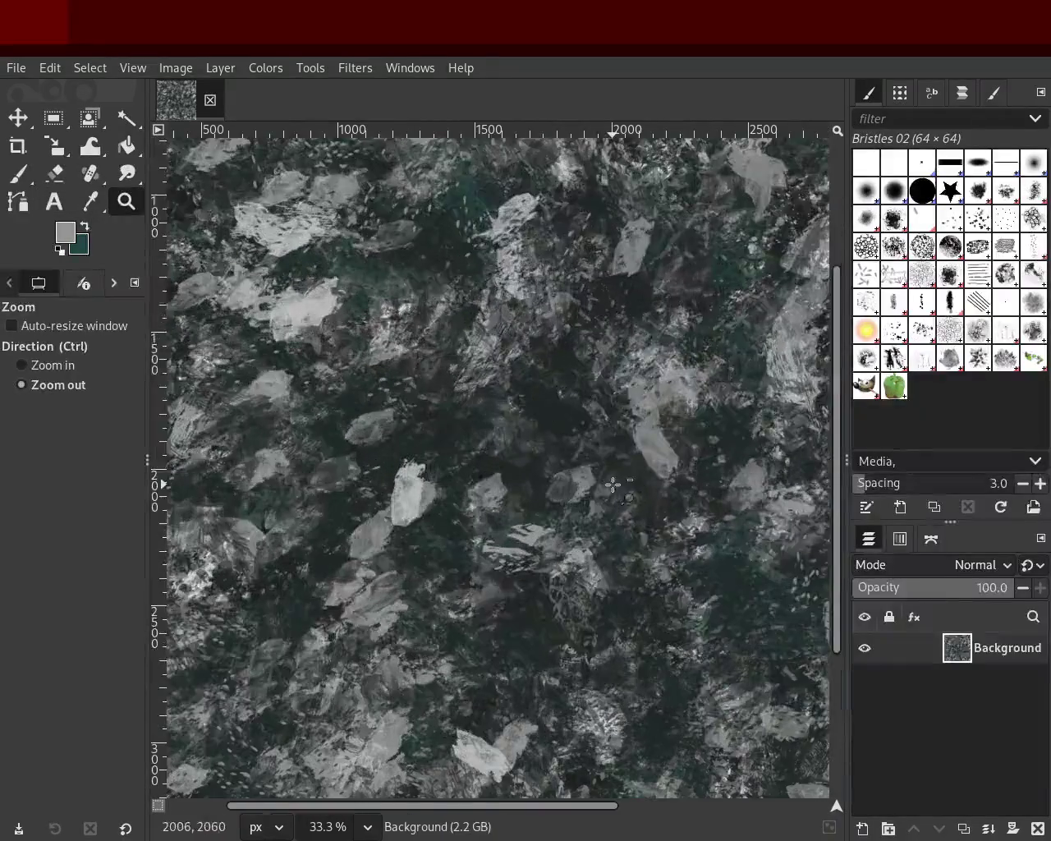
scroll(610, 482, down, 3)
scroll(610, 481, down, 1)
scroll(665, 497, up, 3)
scroll(665, 497, down, 1)
scroll(616, 451, down, 1)
scroll(574, 399, up, 3)
scroll(573, 424, down, 2)
scroll(573, 424, down, 1)
scroll(619, 296, up, 2)
scroll(575, 329, down, 2)
scroll(665, 342, up, 3)
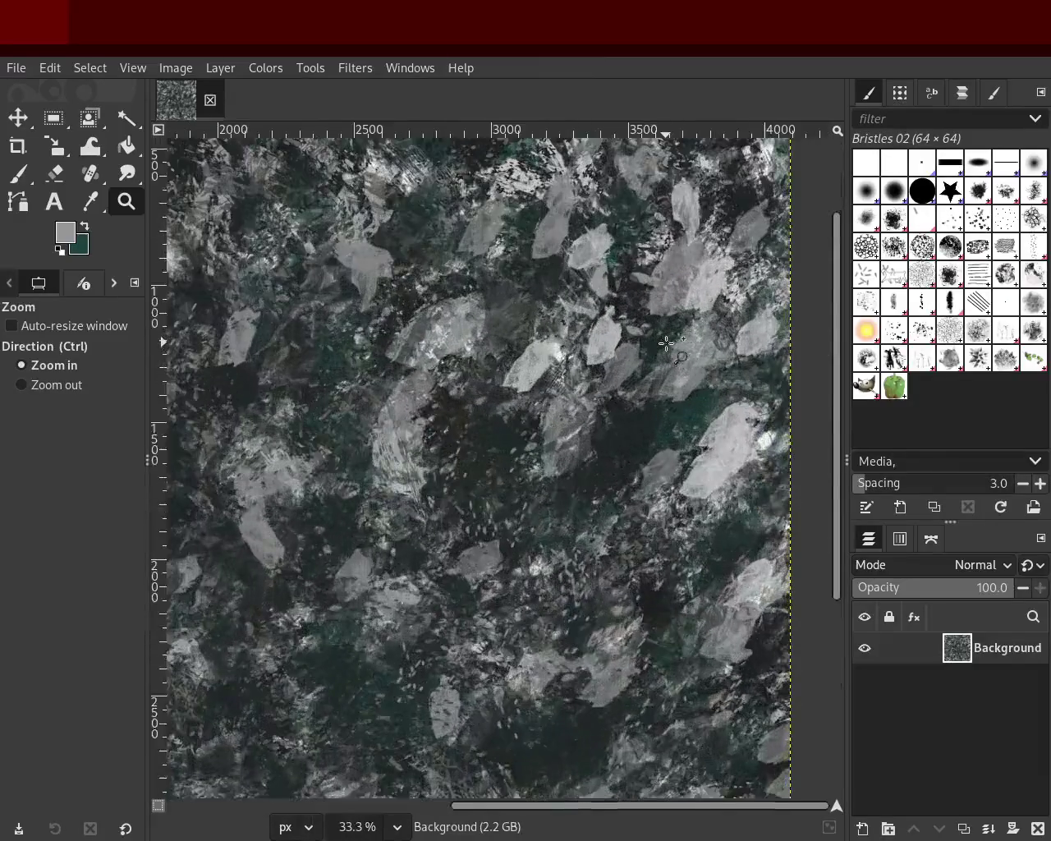
scroll(665, 341, up, 1)
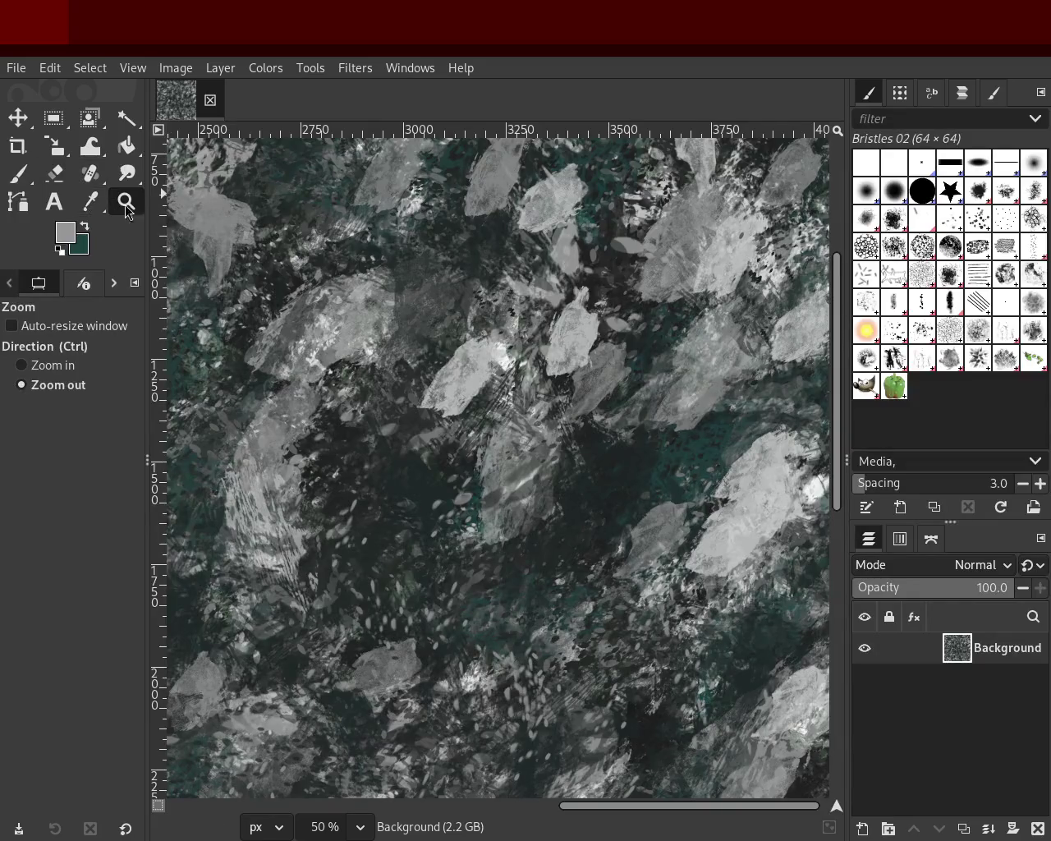
ctrl+click(603, 428)
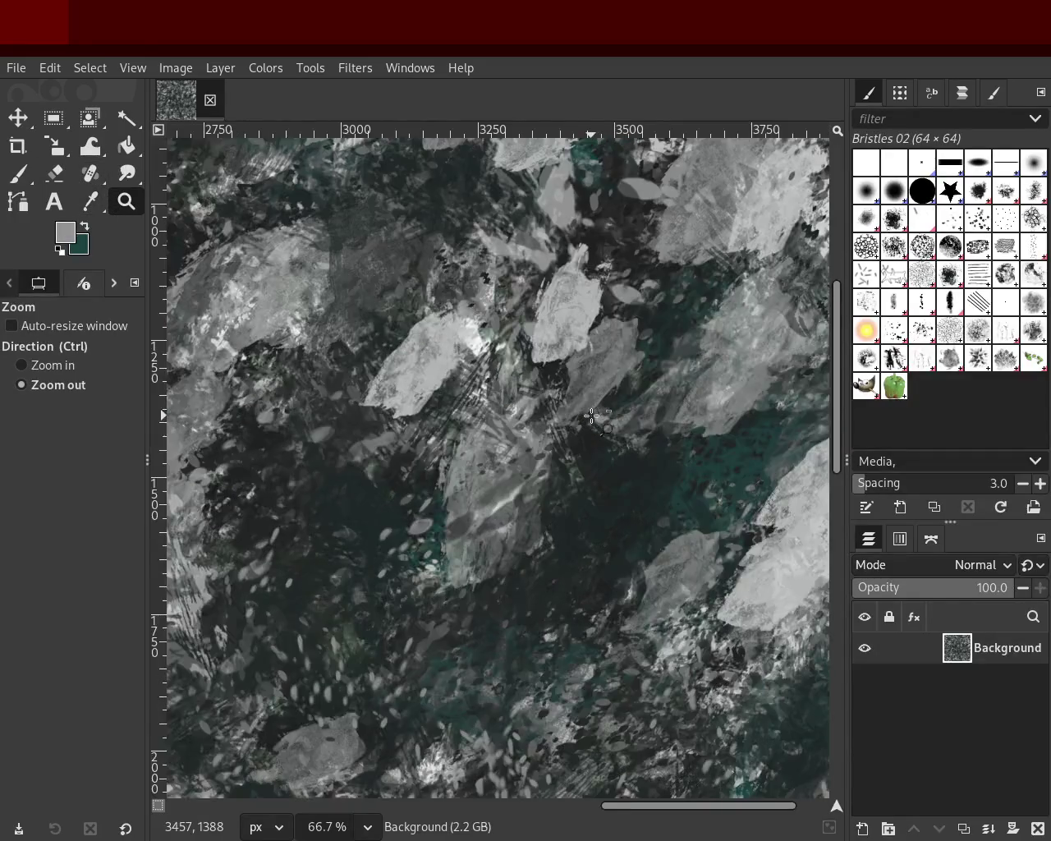
click(598, 423)
click(598, 423)
click(598, 423)
click(592, 416)
click(592, 417)
ctrl+click(591, 416)
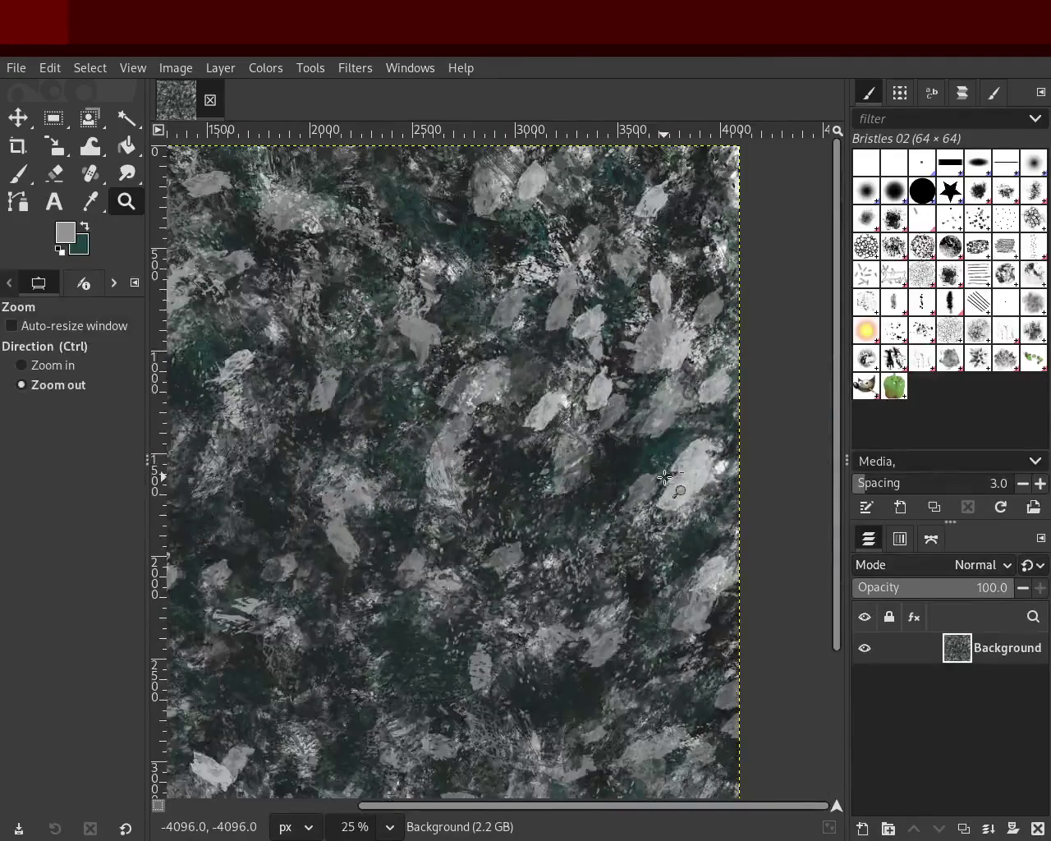
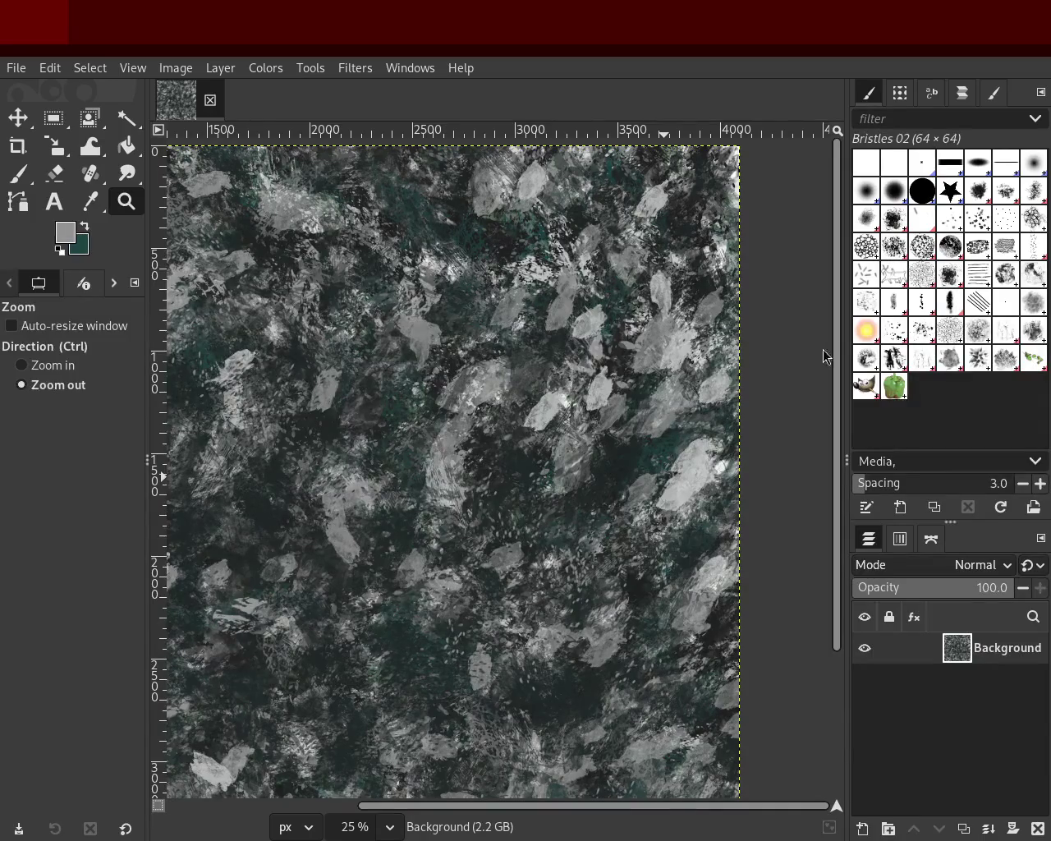
Step: Magnify one pale flake in the texture to inspect its detail
drag(518, 432, 521, 315)
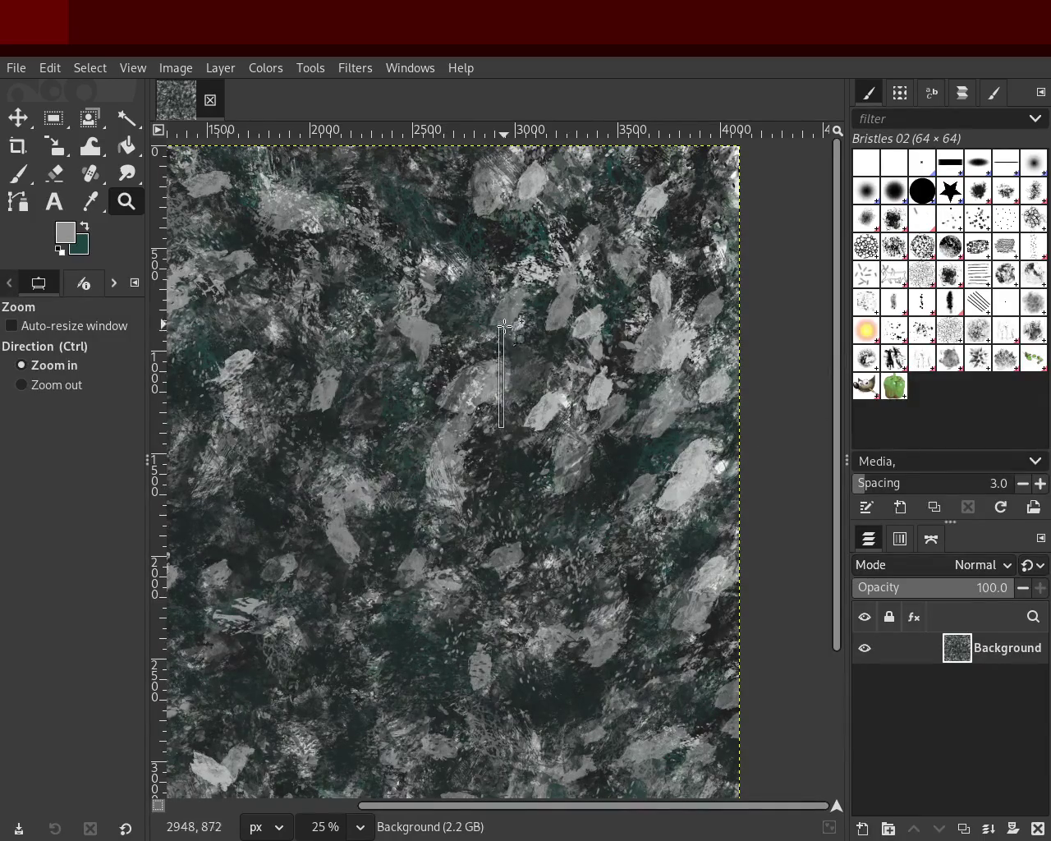
scroll(537, 408, up, 1)
scroll(537, 407, down, 3)
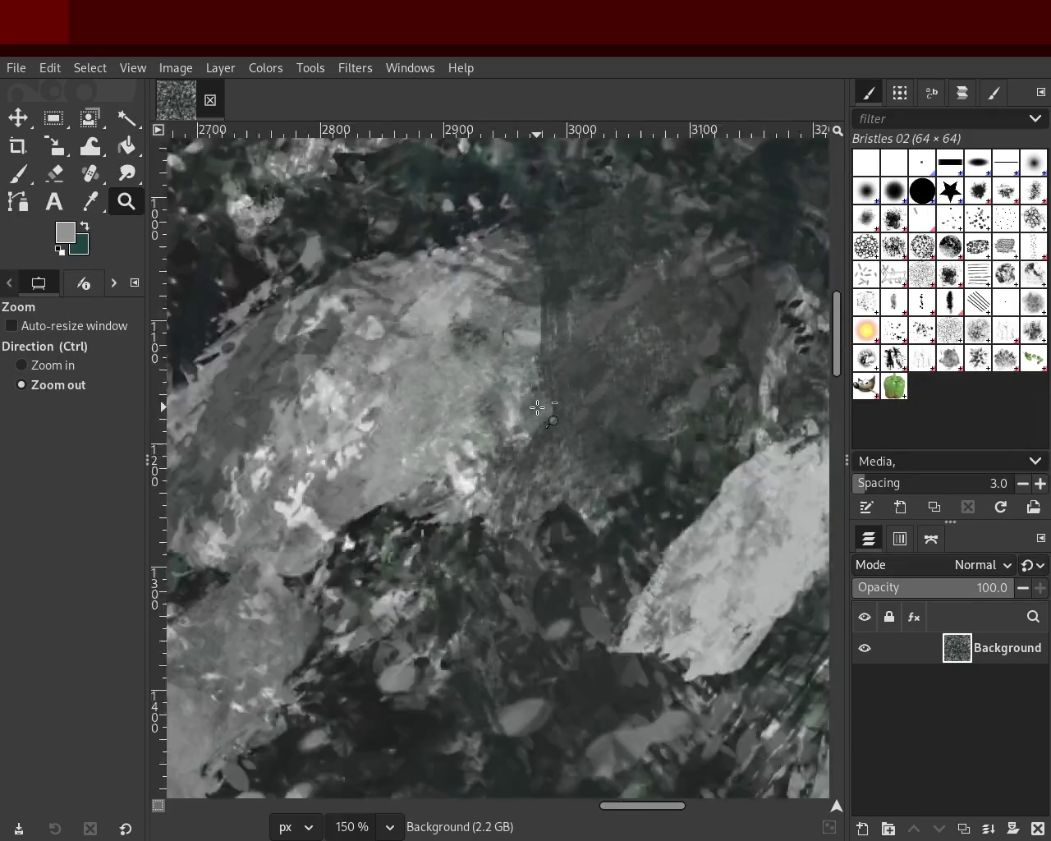
scroll(537, 407, down, 3)
scroll(537, 407, down, 3)
scroll(536, 407, down, 2)
scroll(341, 547, up, 2)
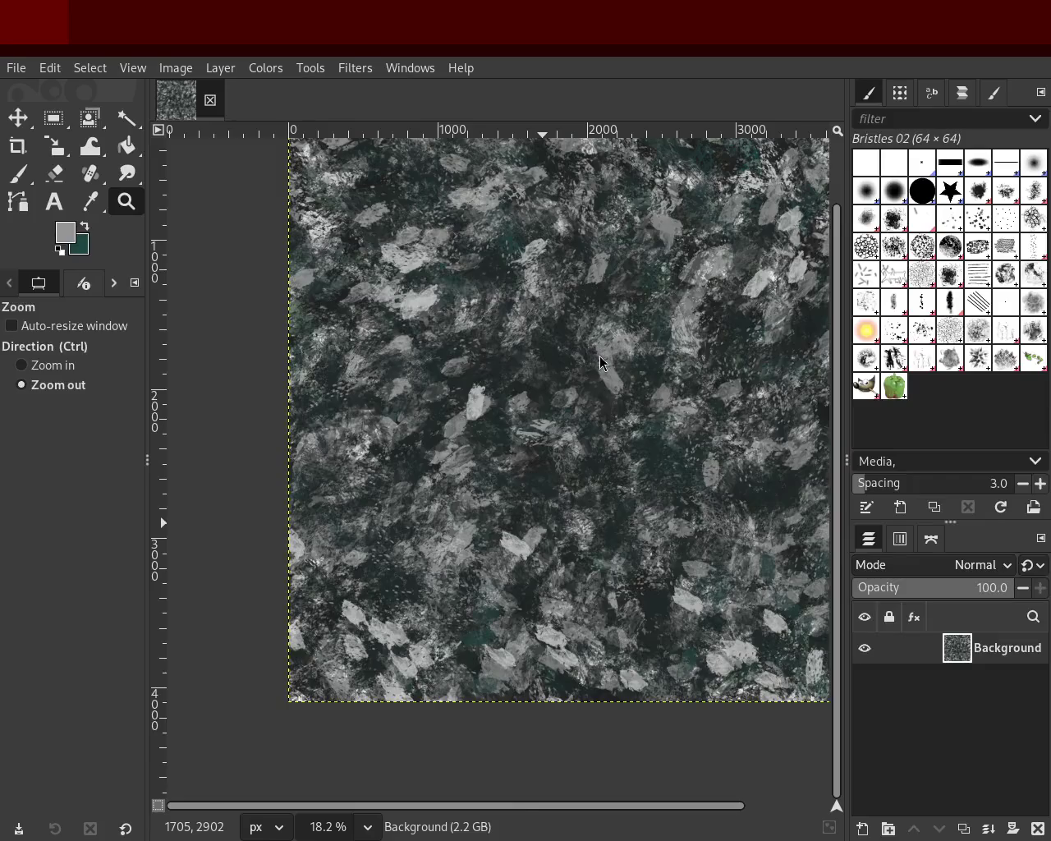
Step: Zoom in and out around the texture's middle, ending with the whole square in view
ctrl+click(545, 375)
click(545, 375)
click(545, 375)
ctrl+click(690, 296)
ctrl+click(690, 295)
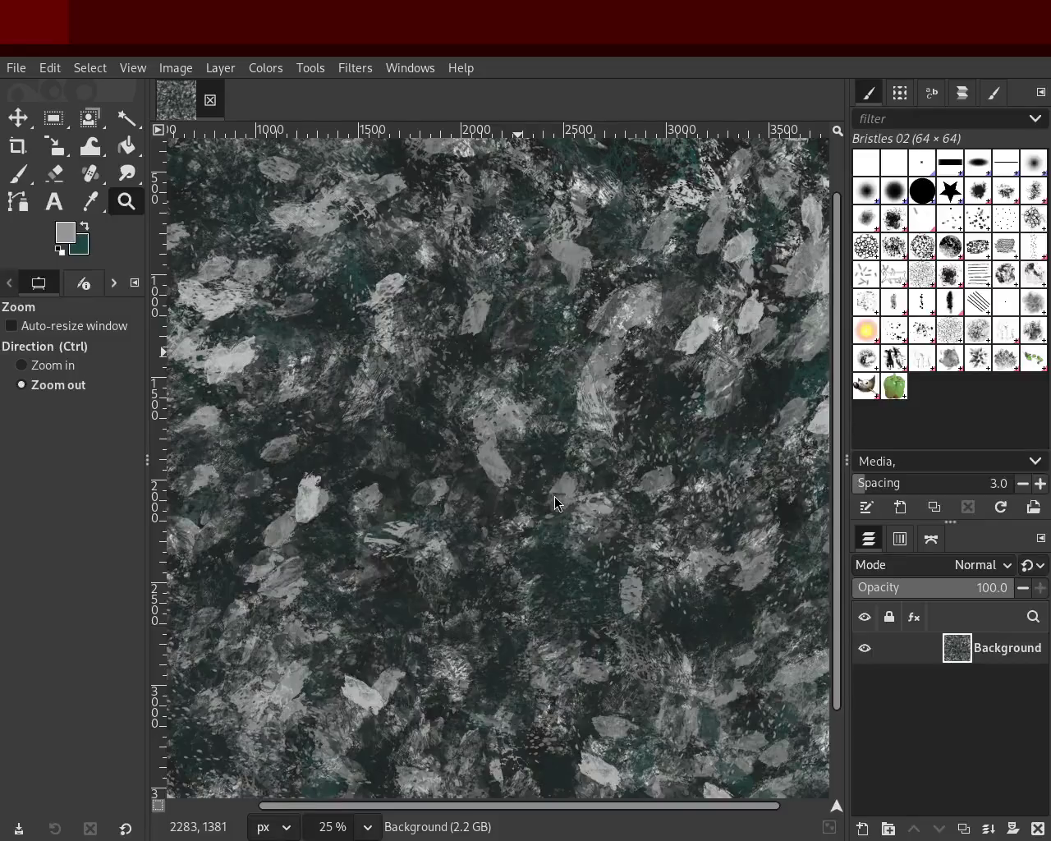
ctrl+click(504, 383)
click(504, 382)
click(504, 382)
click(504, 383)
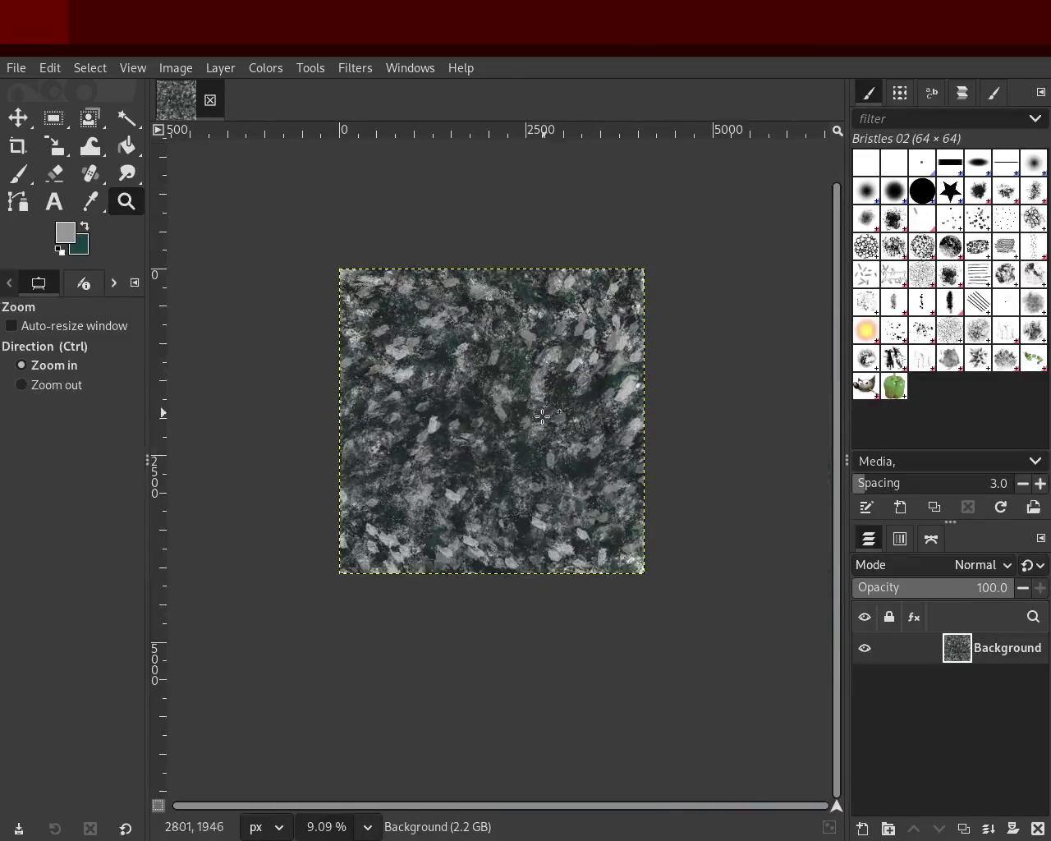
ctrl+click(504, 382)
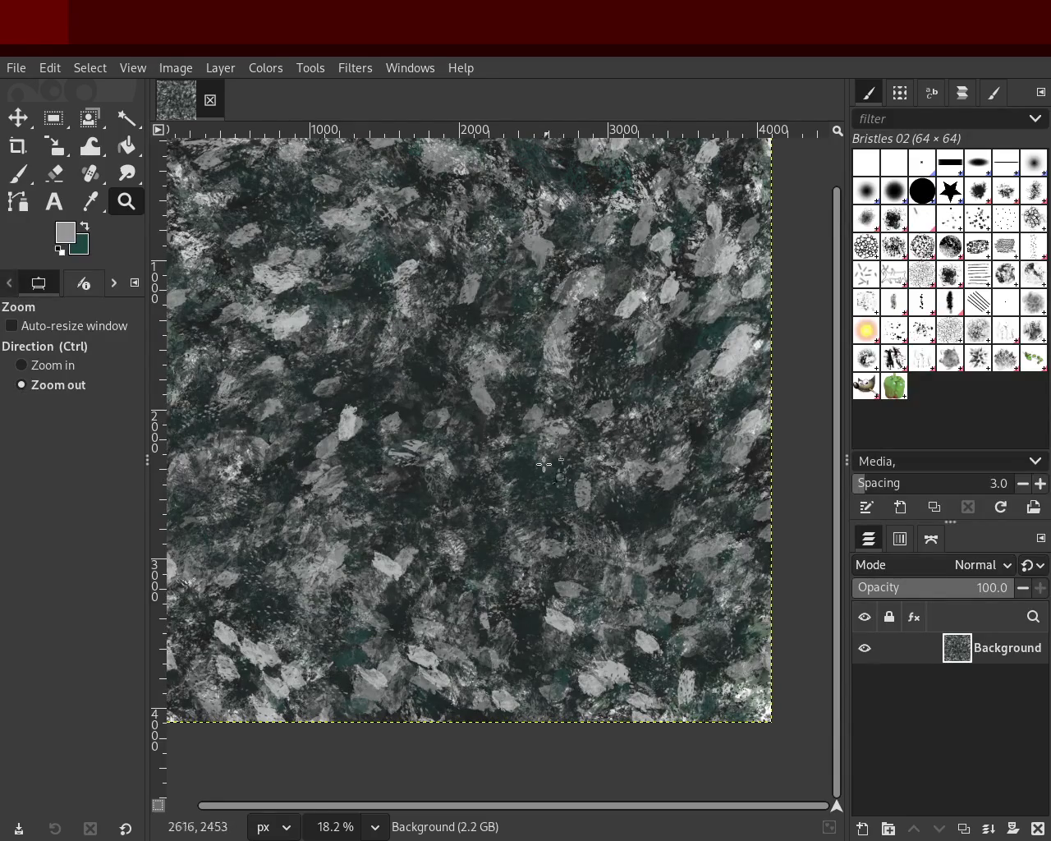
Step: Zoom in on the upper-left flakes of the texture
ctrl+scroll(530, 355, up, 2)
ctrl+scroll(530, 355, down, 1)
ctrl+scroll(530, 355, down, 3)
ctrl+scroll(479, 319, up, 1)
click(480, 320)
ctrl+click(479, 320)
click(480, 319)
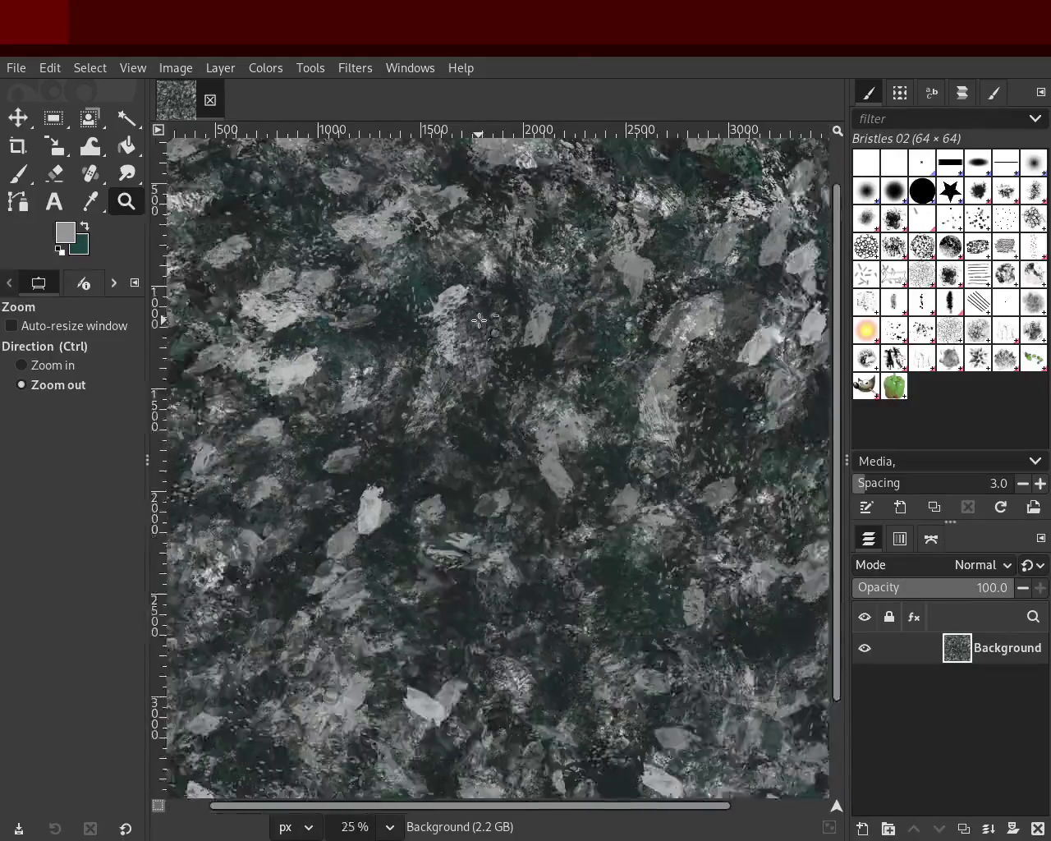
Step: Zoom out to the whole texture, then in on its centre and back out
ctrl+scroll(480, 319, down, 3)
ctrl+scroll(529, 301, up, 4)
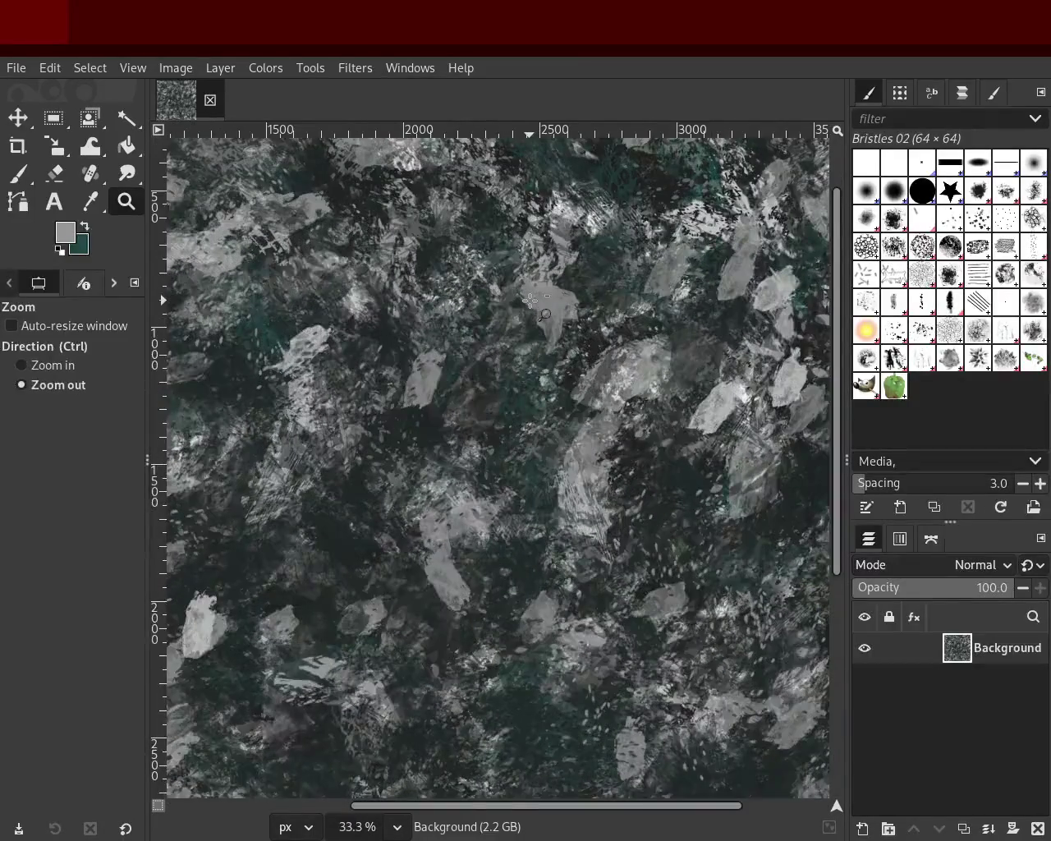
ctrl+scroll(529, 300, down, 2)
ctrl+scroll(511, 372, down, 1)
click(511, 372)
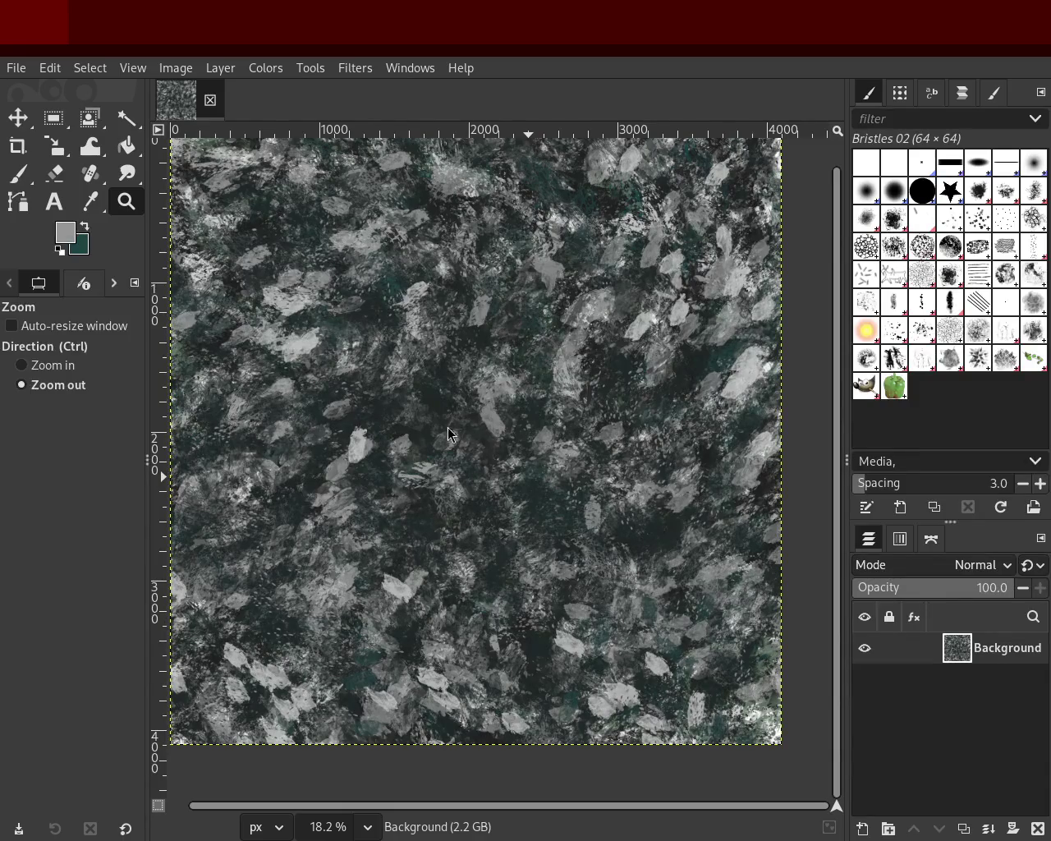
ctrl+click(499, 531)
ctrl+click(499, 531)
ctrl+click(500, 531)
ctrl+click(499, 531)
ctrl+click(500, 531)
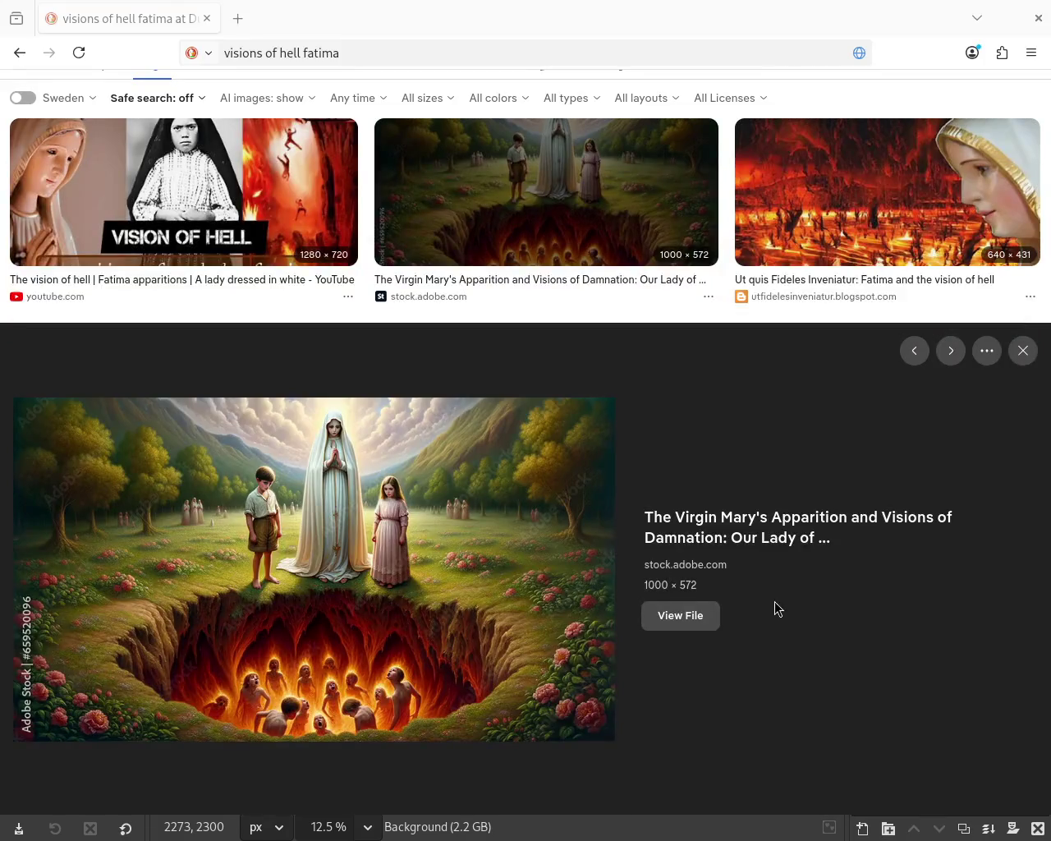
Step: Move the Google Images window up over GIMP to show the Fatima vision of hell results
mouse_move(606, 331)
mouse_down()
mouse_move(606, 68)
mouse_move(641, 33)
mouse_up()
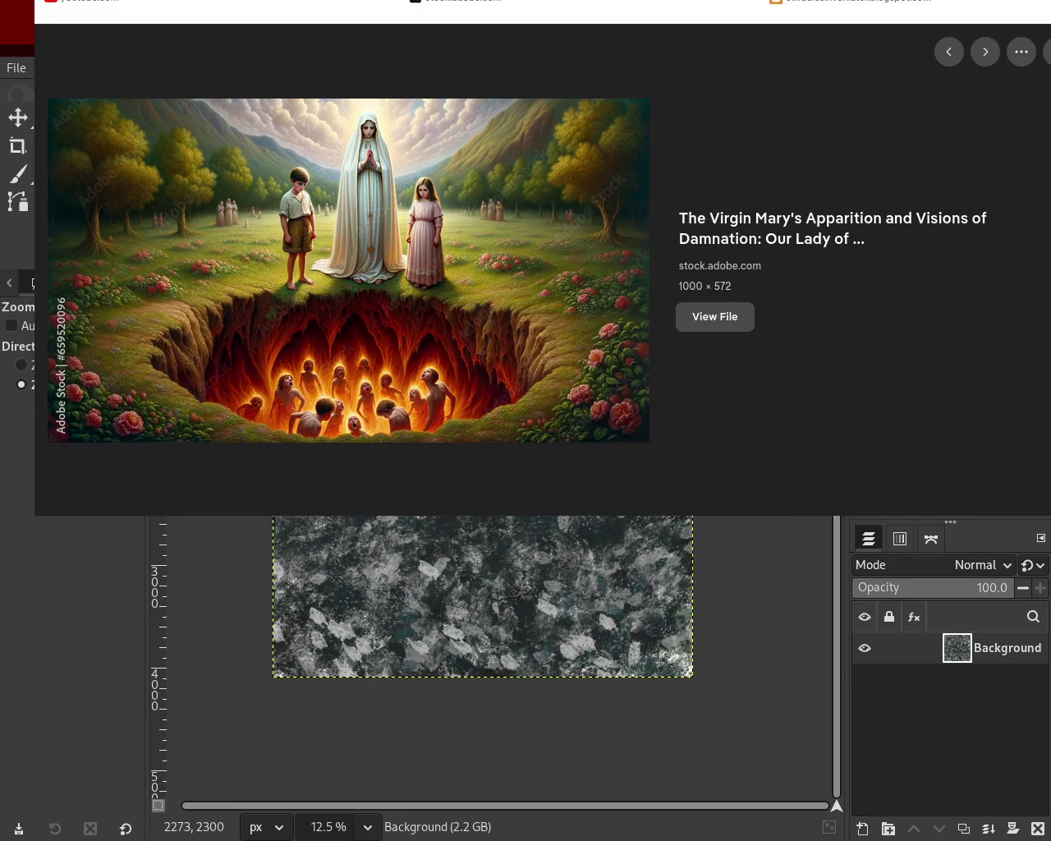
scroll(542, 258, down, 2)
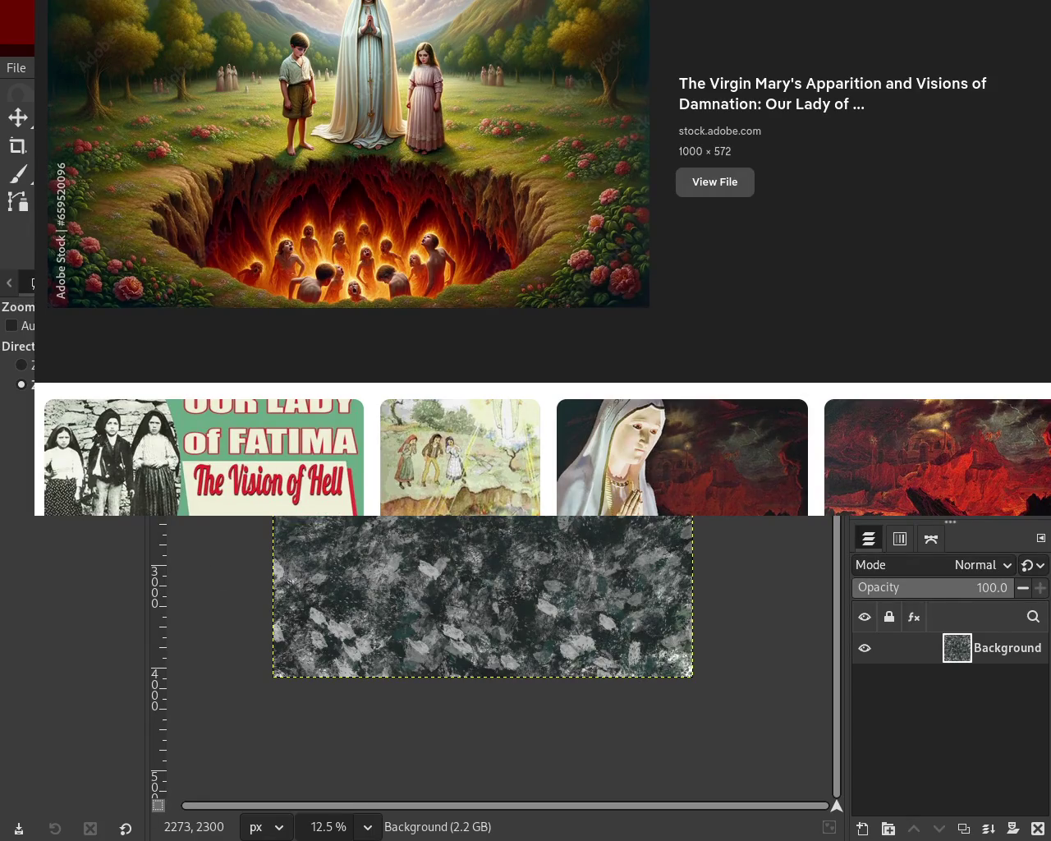
scroll(556, 33, up, 2)
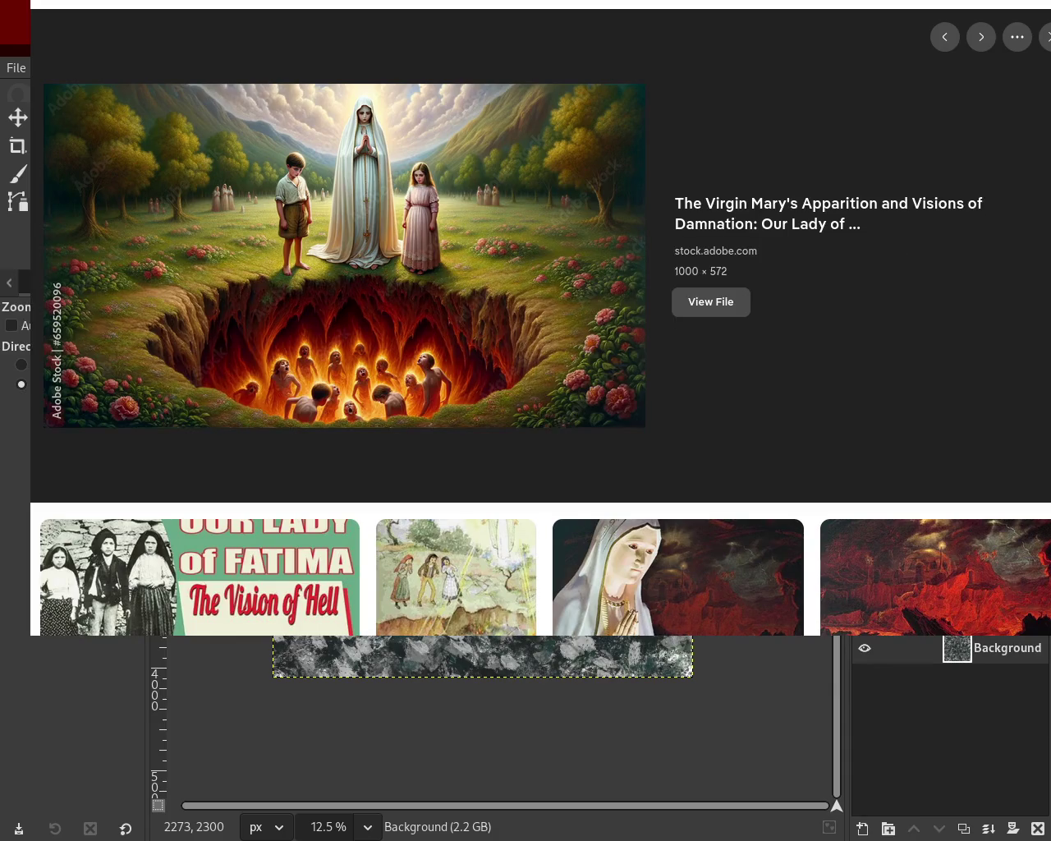
Step: Scroll down and back up through the Fatima vision of hell image results
scroll(526, 328, up, 3)
scroll(526, 328, down, 1)
scroll(526, 329, down, 4)
scroll(525, 329, down, 2)
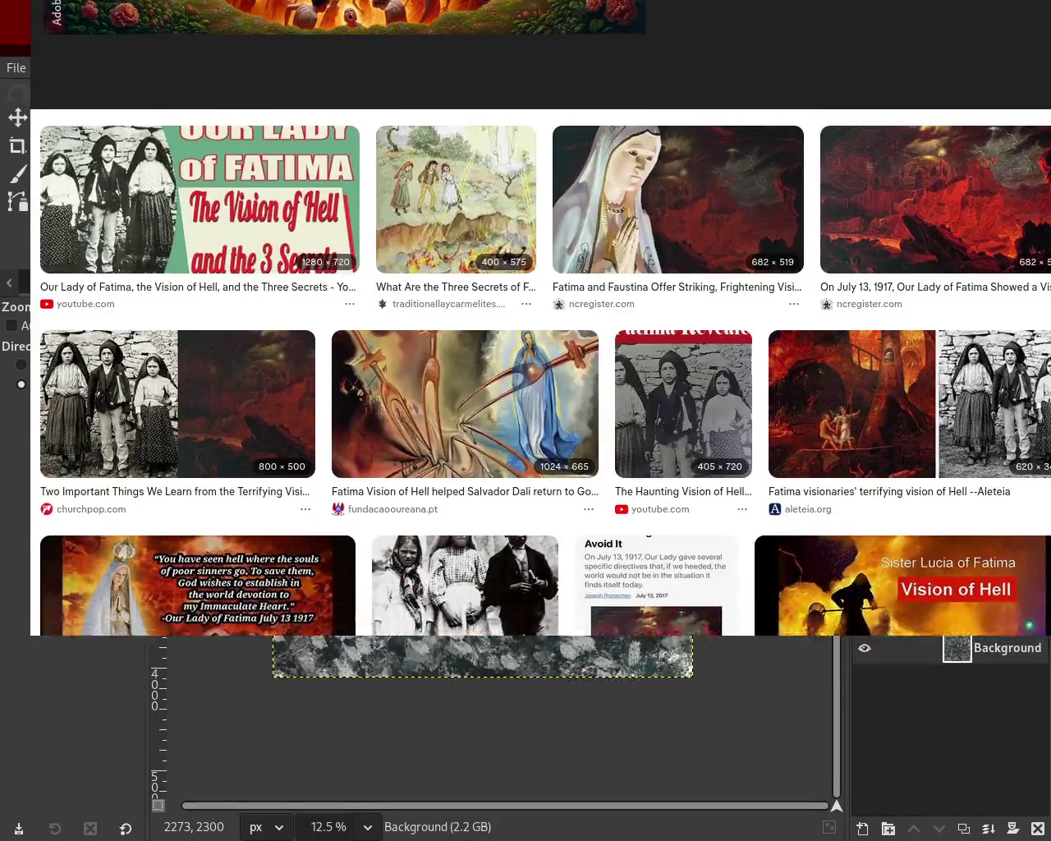
scroll(526, 328, down, 1)
scroll(525, 328, down, 4)
scroll(525, 329, down, 2)
scroll(526, 328, down, 3)
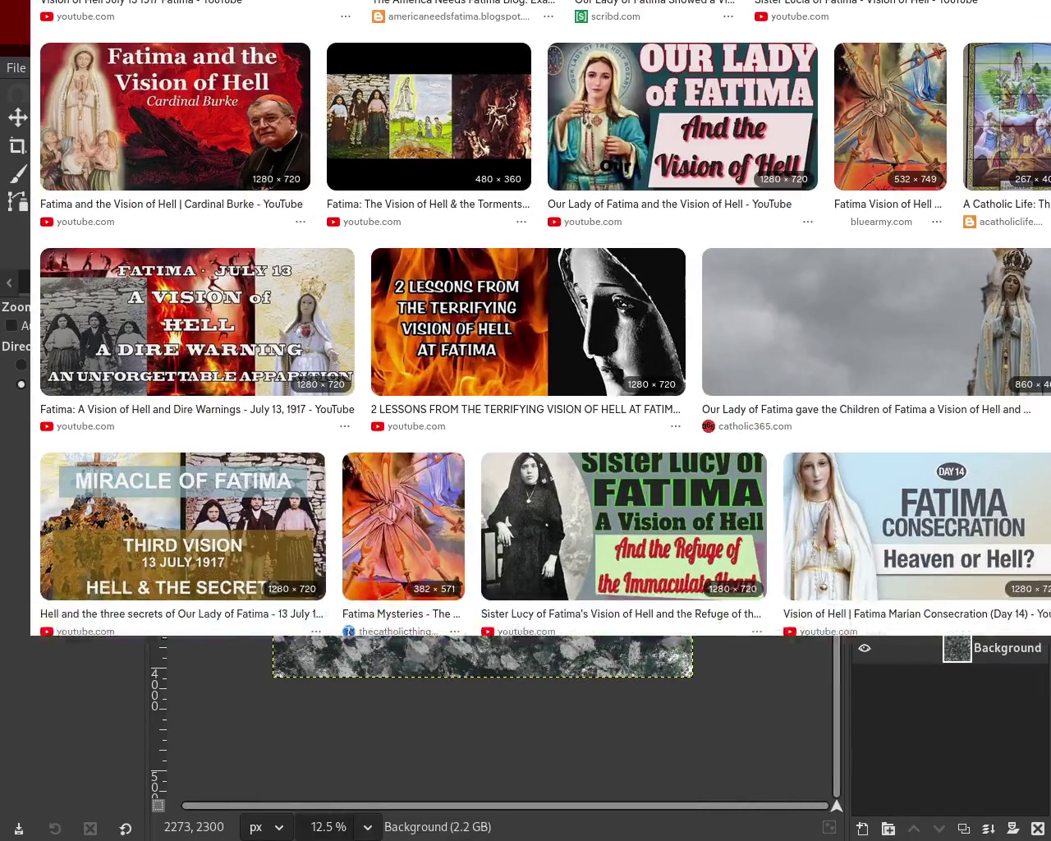
scroll(525, 328, down, 3)
scroll(525, 329, up, 8)
scroll(526, 328, up, 7)
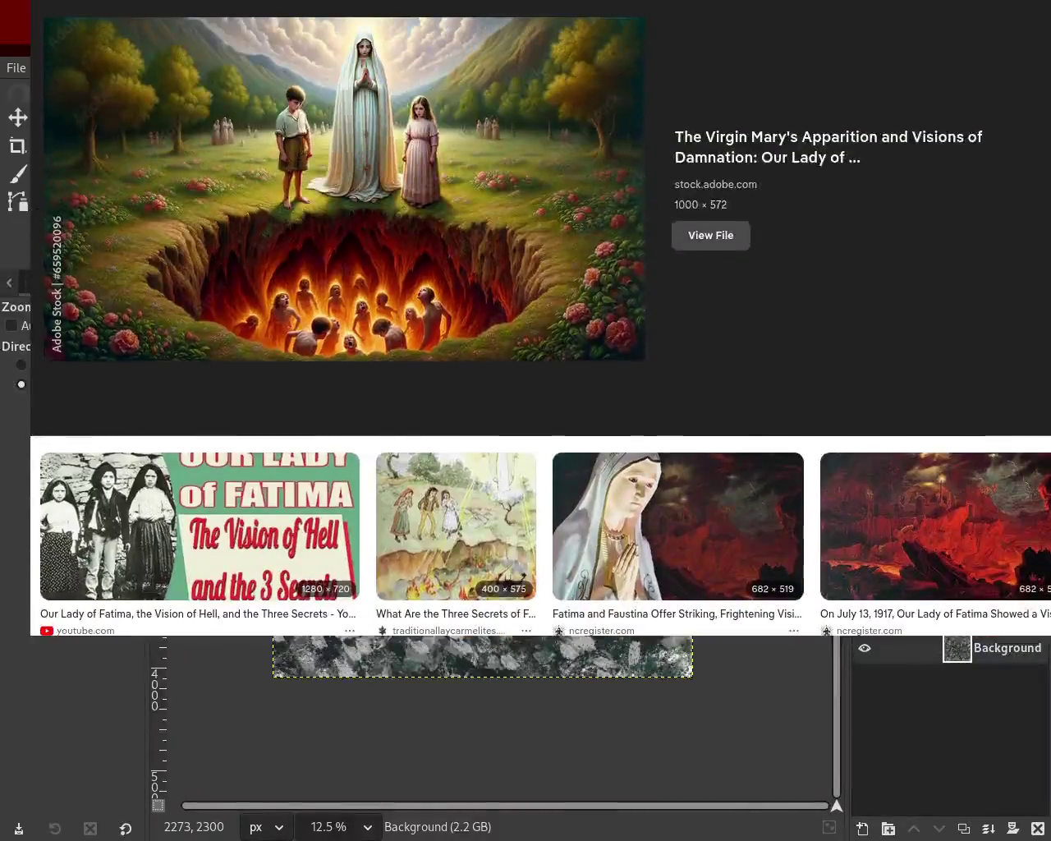
scroll(526, 328, down, 2)
scroll(449, 29, up, 1)
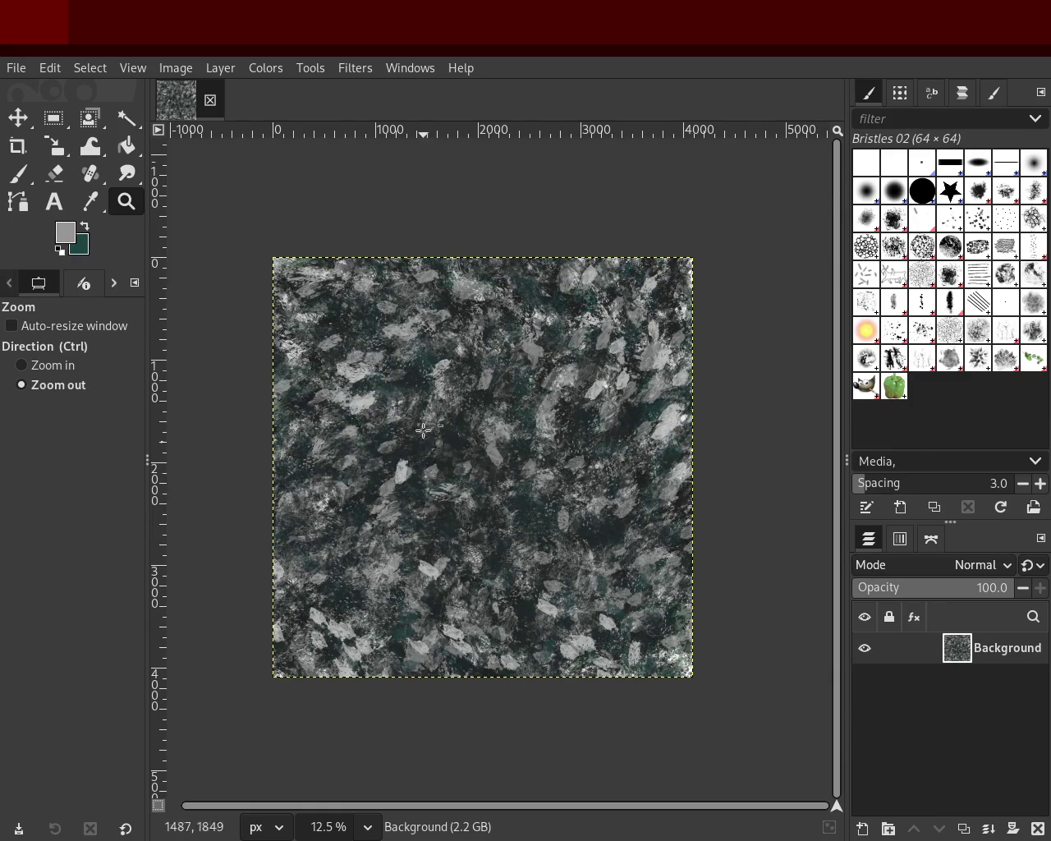
key(ctrl)
drag(501, 343, 546, 499)
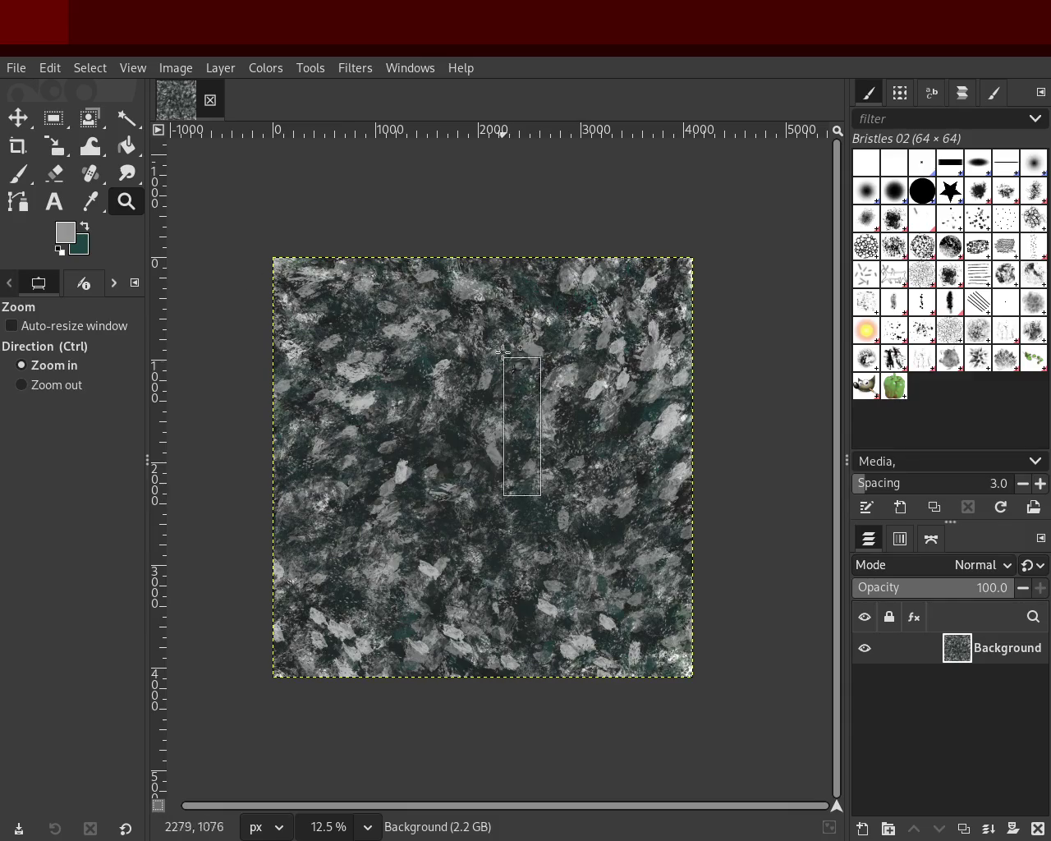
ctrl+click(523, 435)
double_click(523, 435)
click(523, 435)
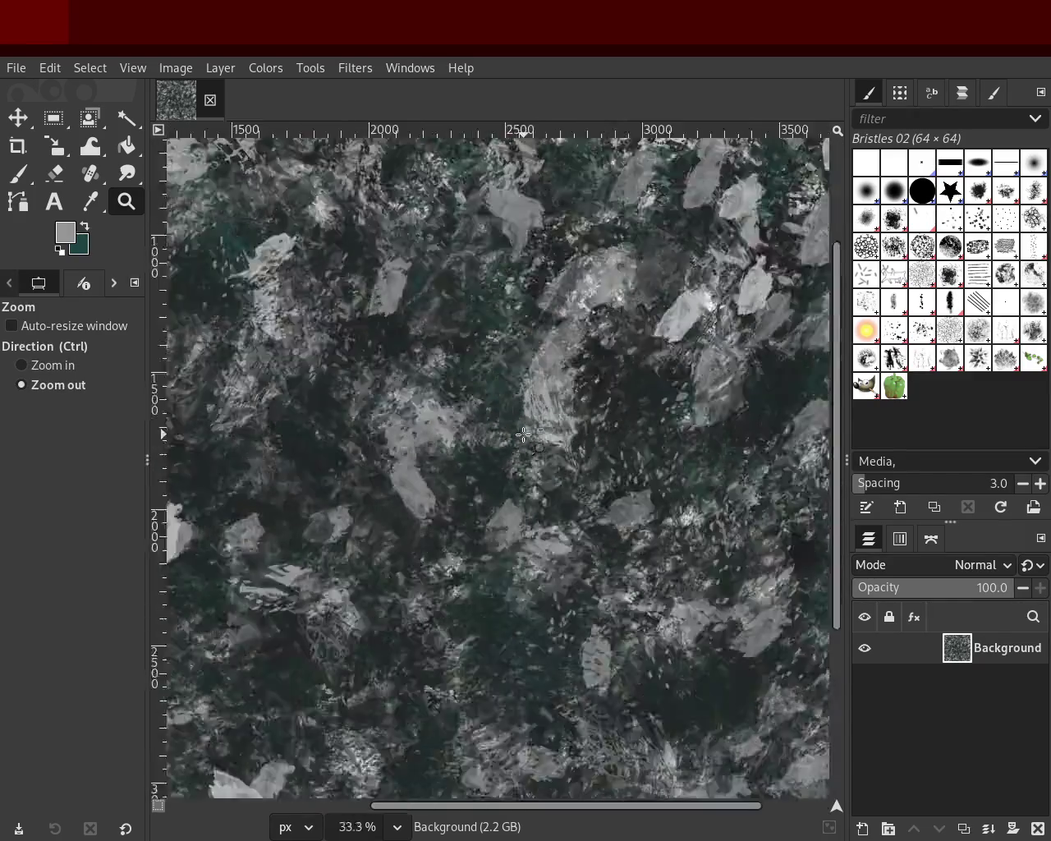
double_click(518, 442)
click(517, 442)
double_click(509, 450)
ctrl+click(504, 454)
ctrl+click(504, 454)
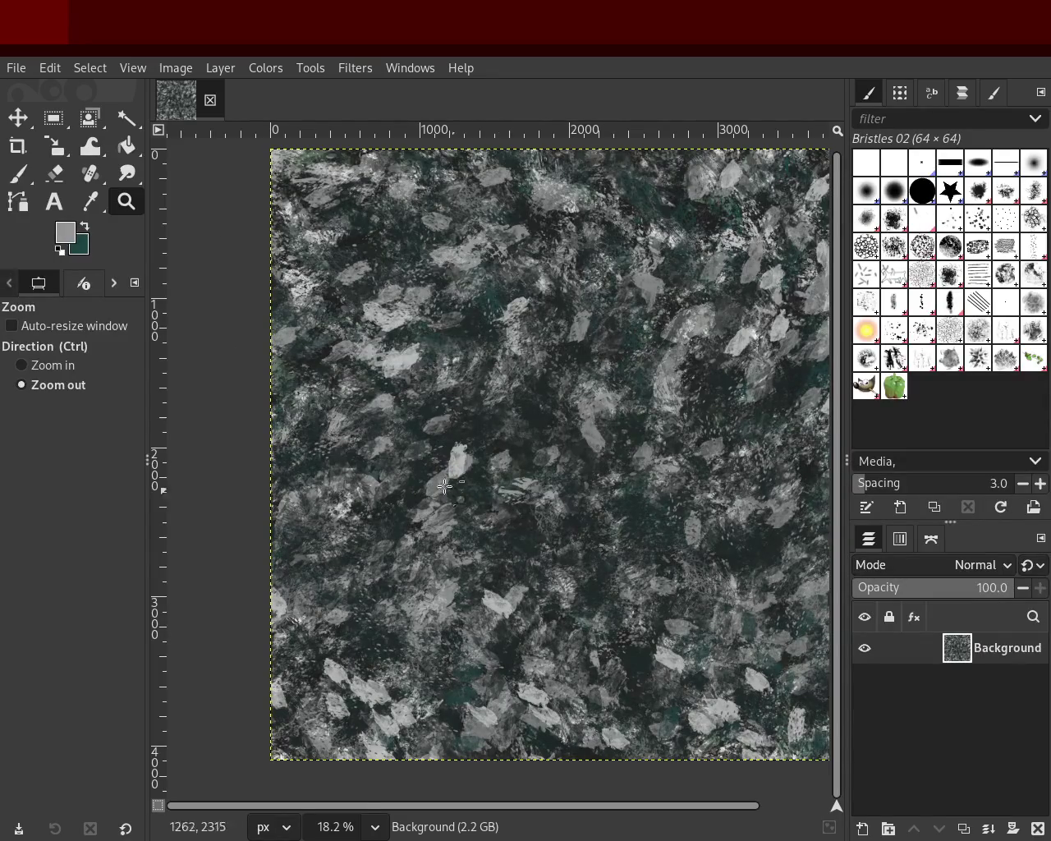
ctrl+click(557, 474)
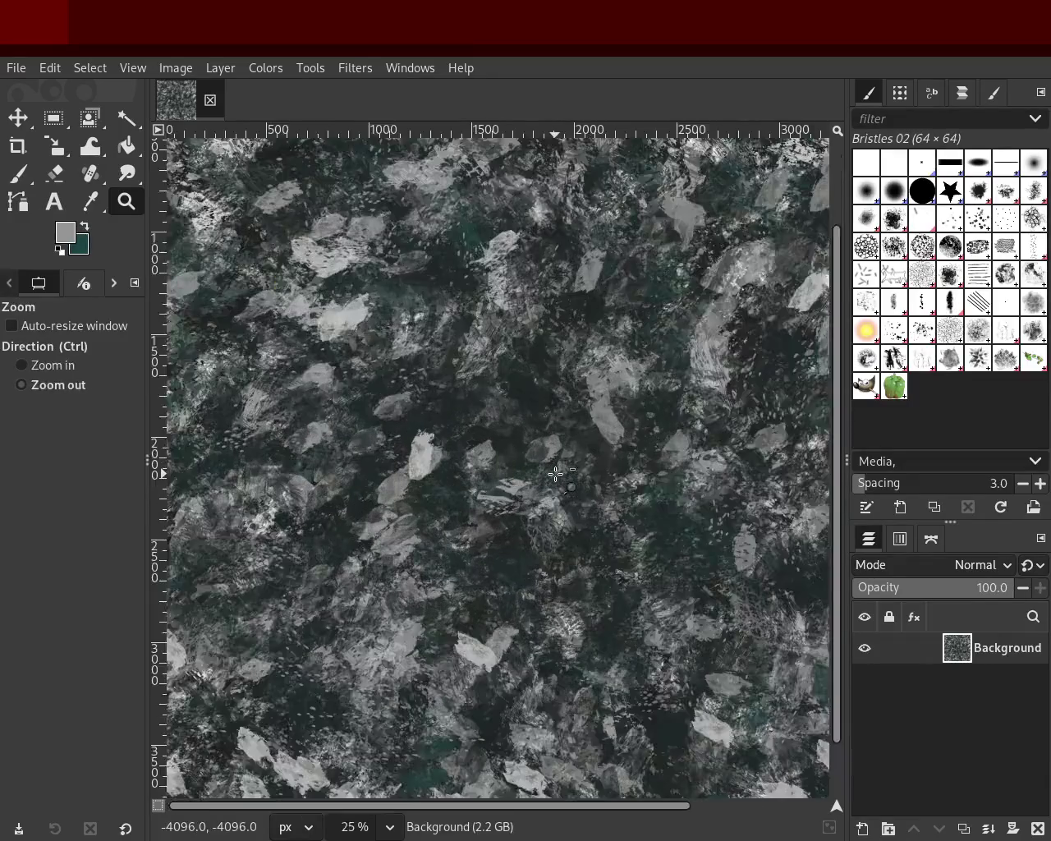
triple_click(556, 475)
ctrl+click(636, 441)
click(636, 441)
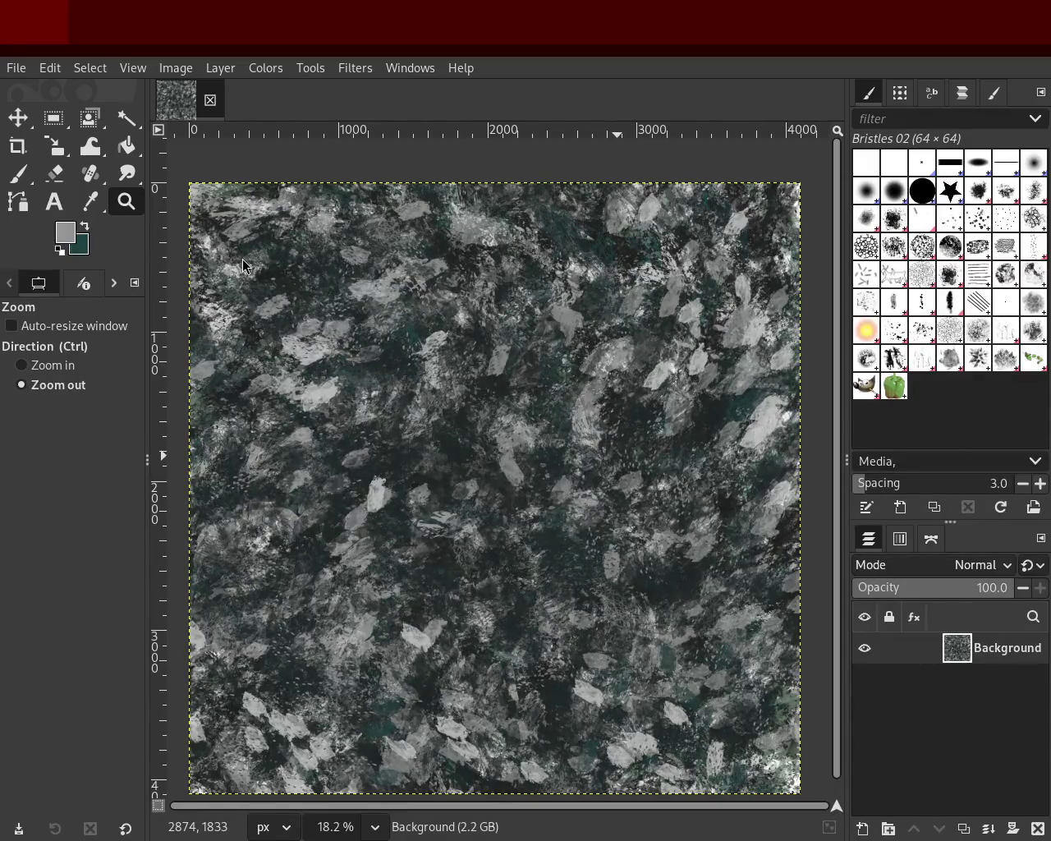
ctrl+click(544, 449)
click(523, 432)
double_click(525, 435)
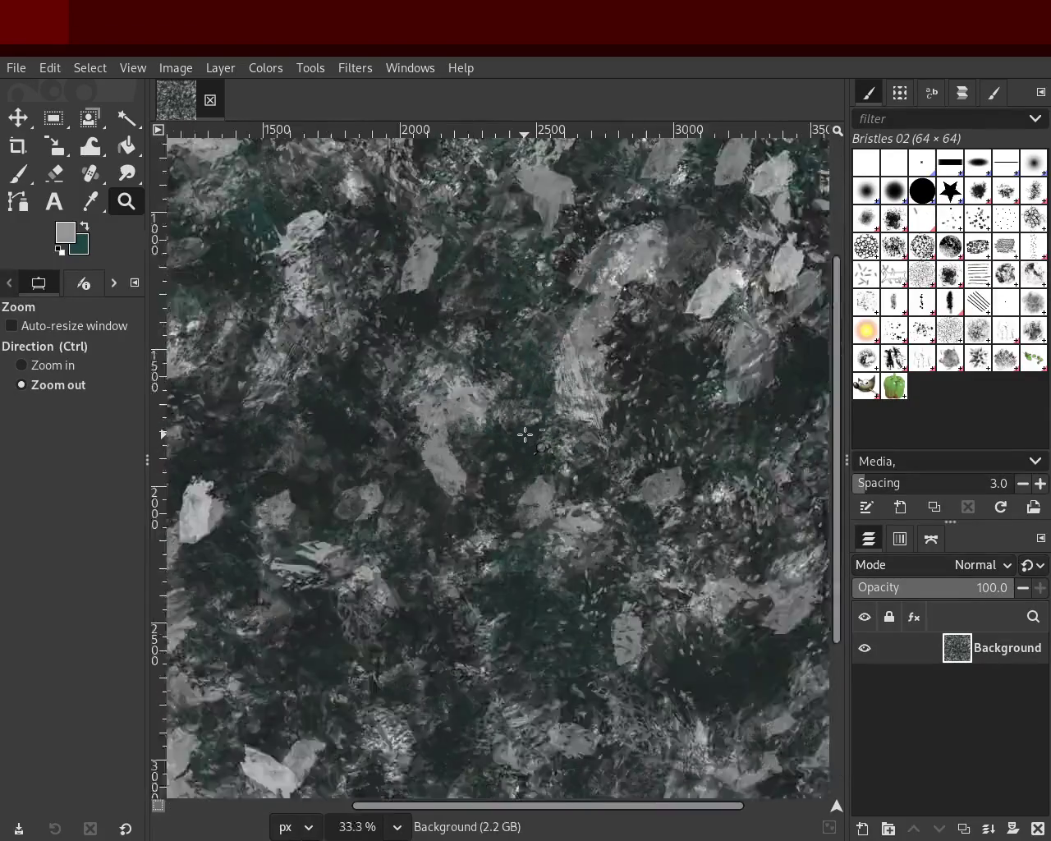
double_click(525, 435)
click(526, 435)
ctrl+double_click(525, 435)
ctrl+click(526, 435)
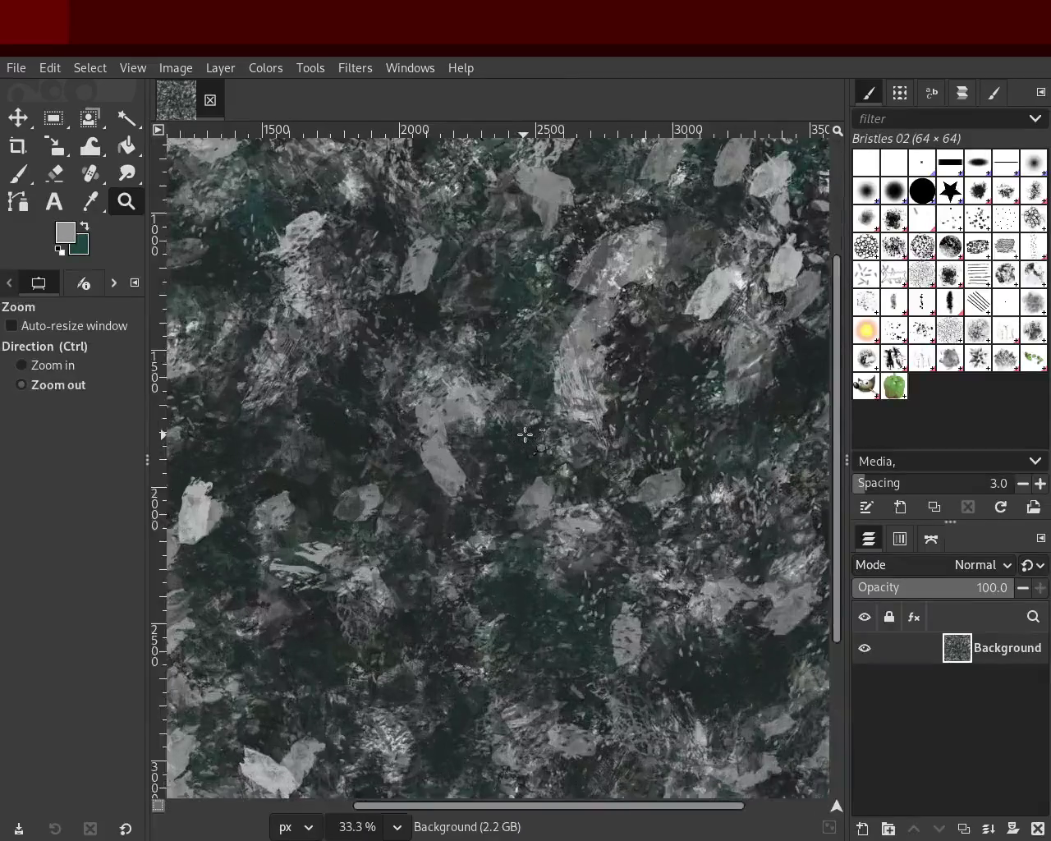
double_click(525, 435)
click(525, 435)
ctrl+double_click(525, 435)
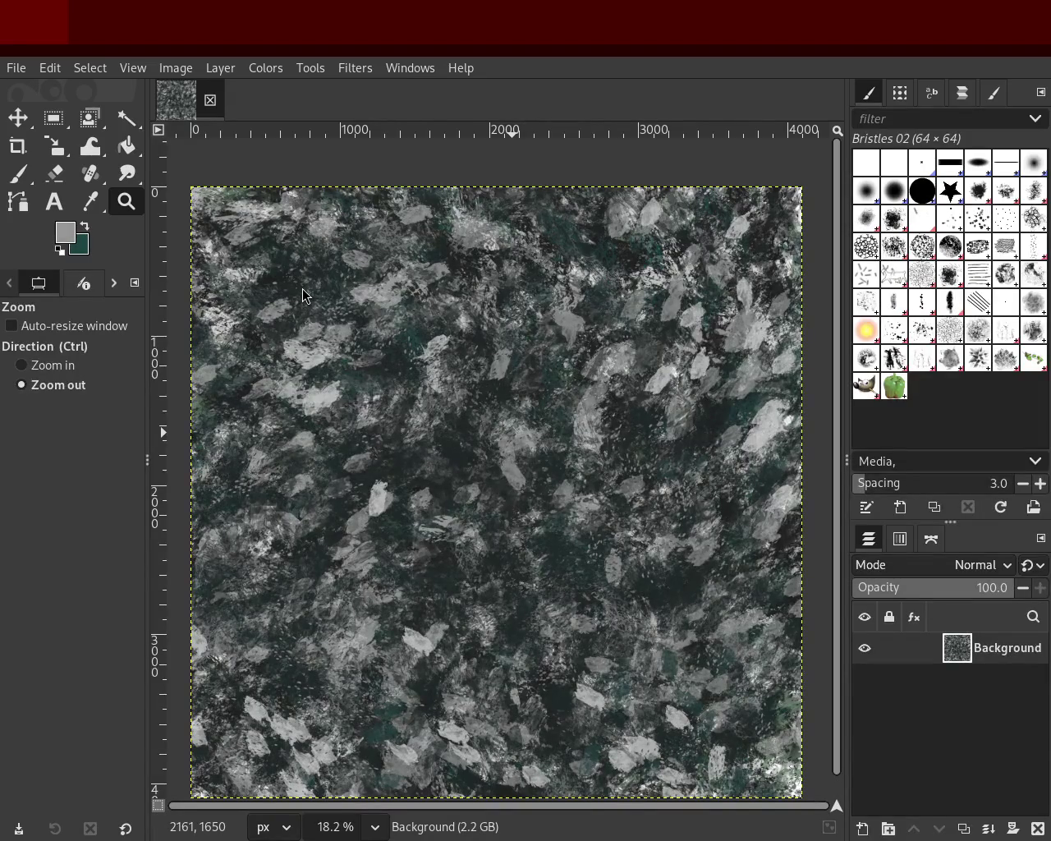
key(ctrl)
scroll(430, 378, up, 1)
scroll(648, 562, down, 3)
scroll(666, 502, up, 1)
scroll(482, 423, up, 2)
scroll(482, 423, down, 2)
scroll(493, 431, up, 1)
scroll(505, 435, down, 1)
scroll(520, 443, up, 1)
scroll(519, 443, down, 1)
scroll(517, 497, up, 1)
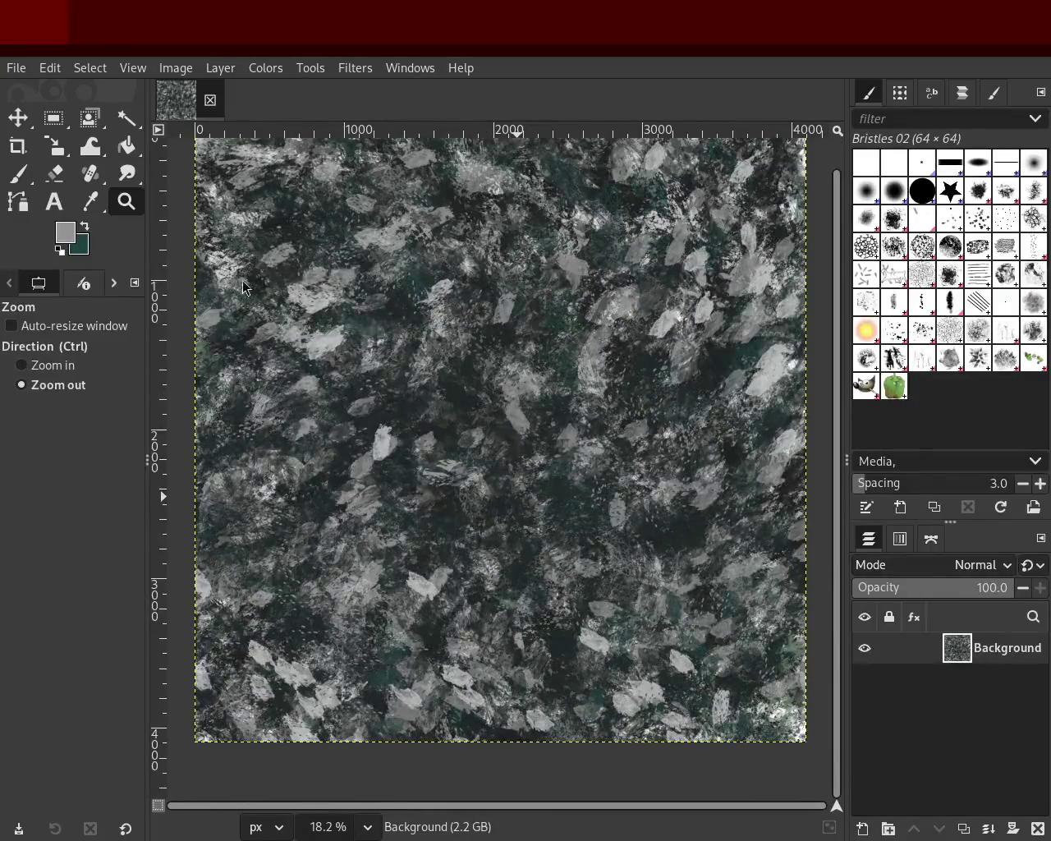